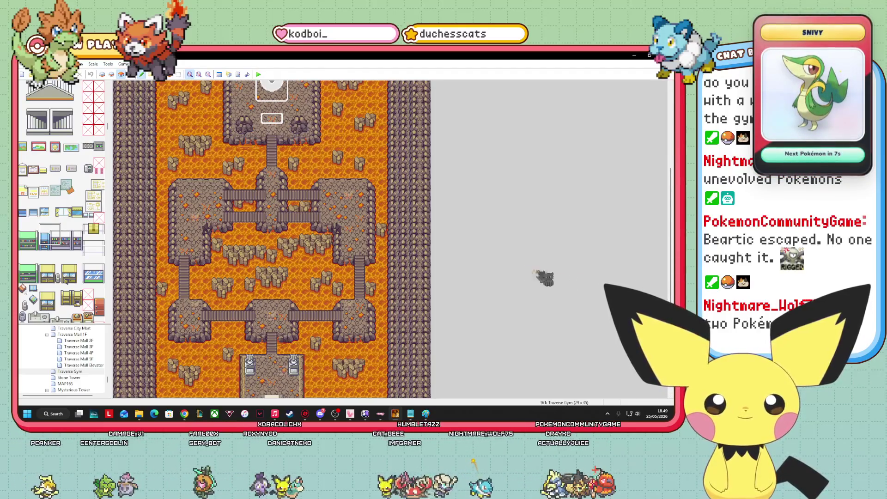
# Switch to the Events layer and scroll through the Traverse Gym lava map.
pyautogui.click(142, 75)
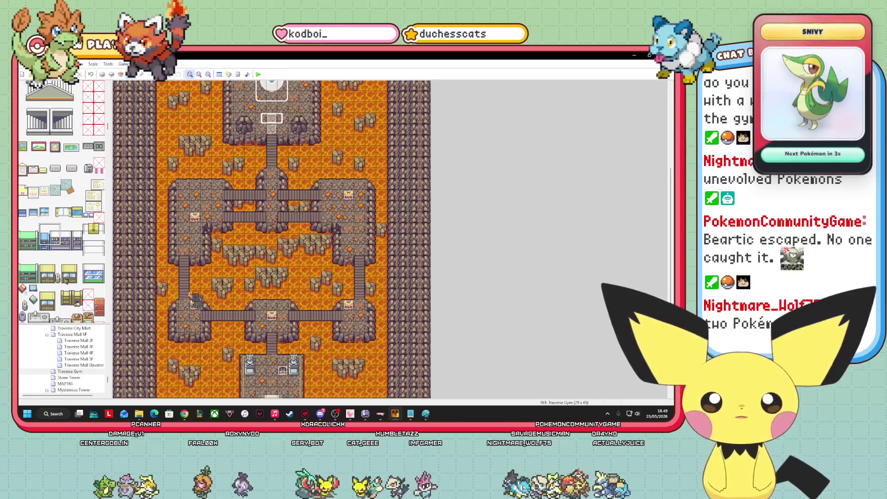
pyautogui.scroll(-3, 272, 239)
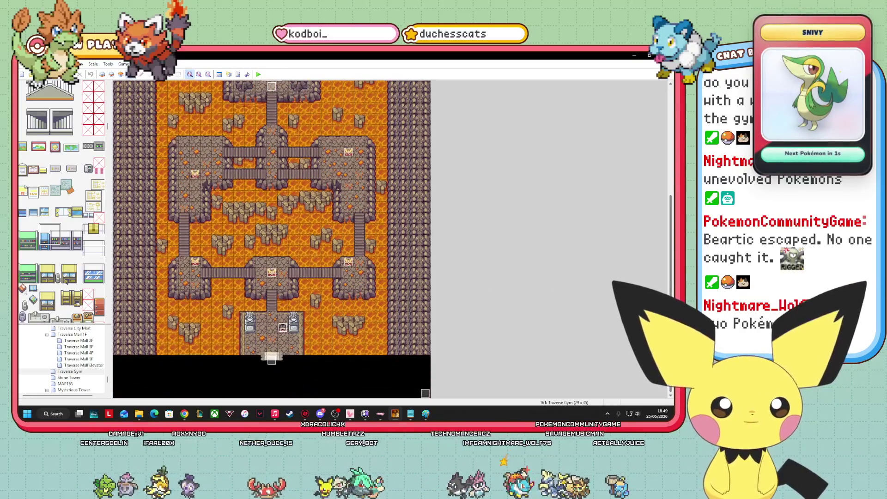
pyautogui.scroll(10, 272, 239)
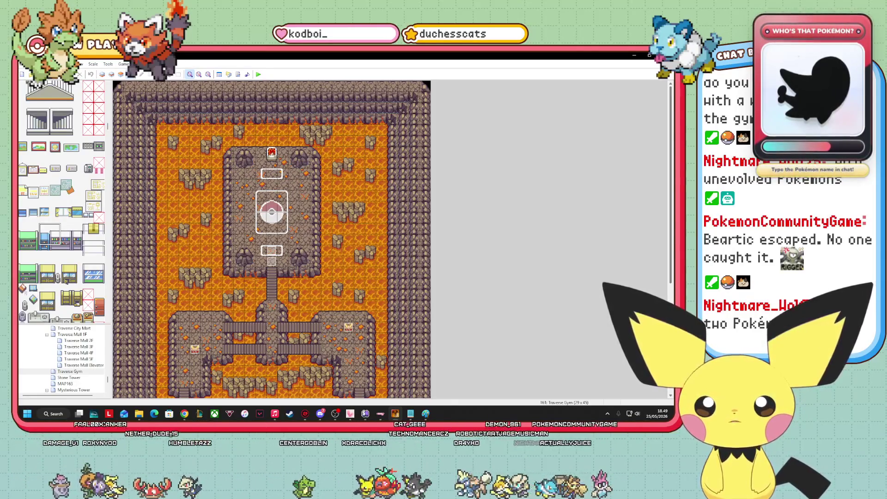
pyautogui.scroll(-3, 271, 239)
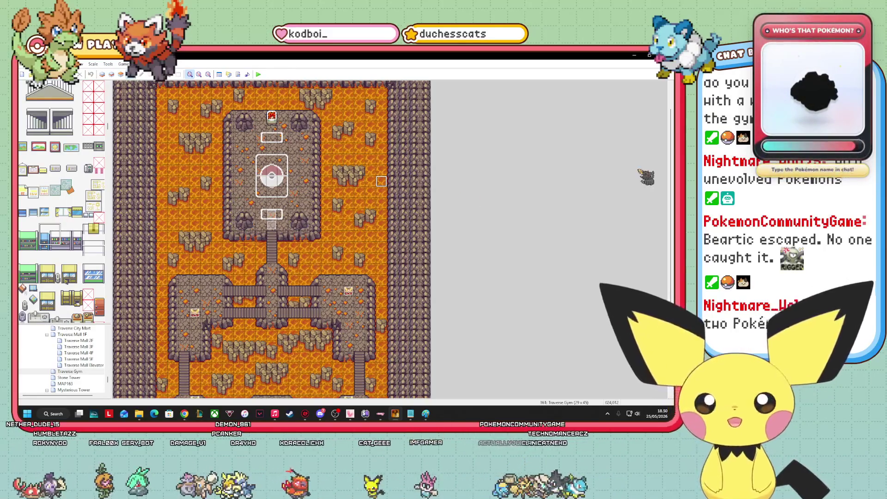
pyautogui.scroll(3, 670, 193)
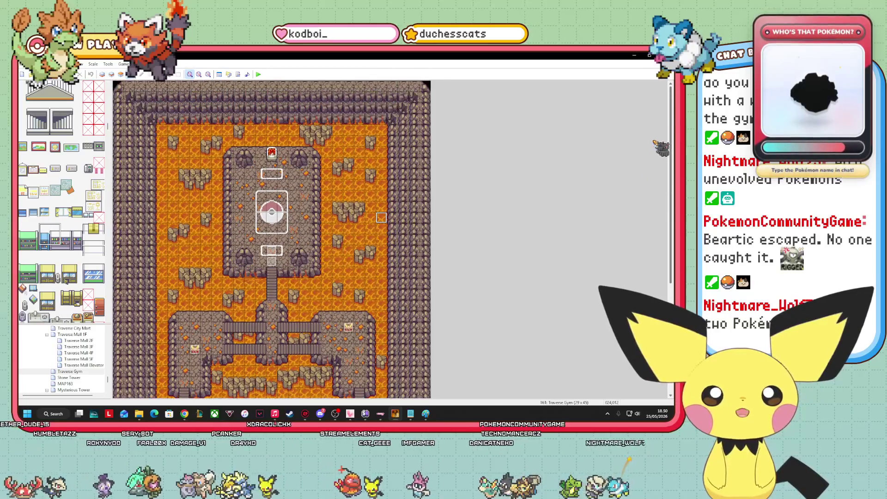
pyautogui.scroll(-10, 654, 181)
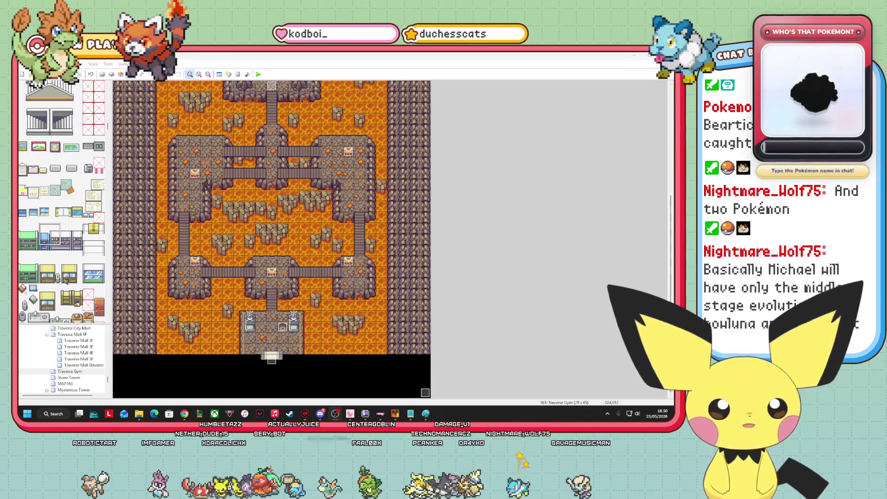
pyautogui.scroll(3, 382, 86)
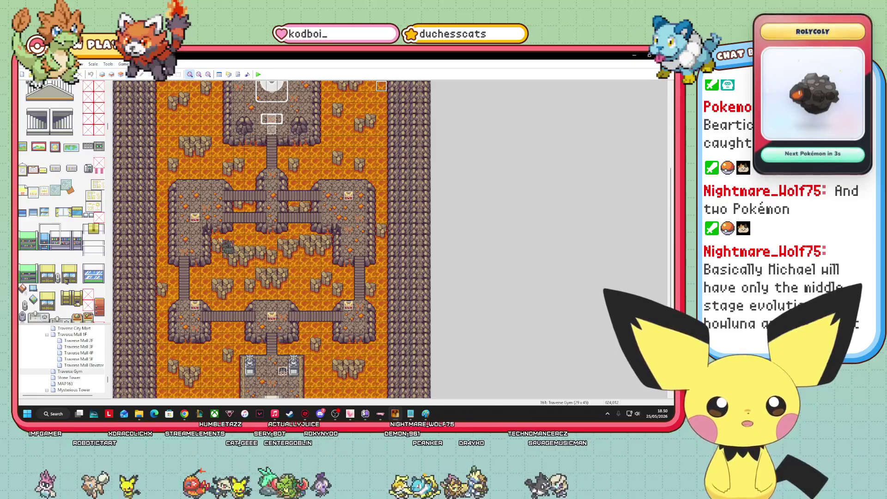
# Select a tile on the lower gym platforms.
pyautogui.click(240, 294)
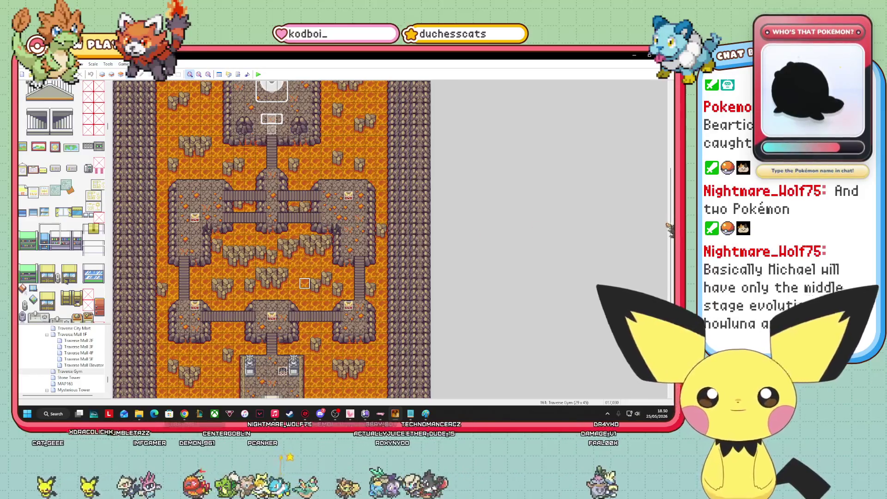
pyautogui.scroll(5, 305, 282)
pyautogui.scroll(-1, 304, 395)
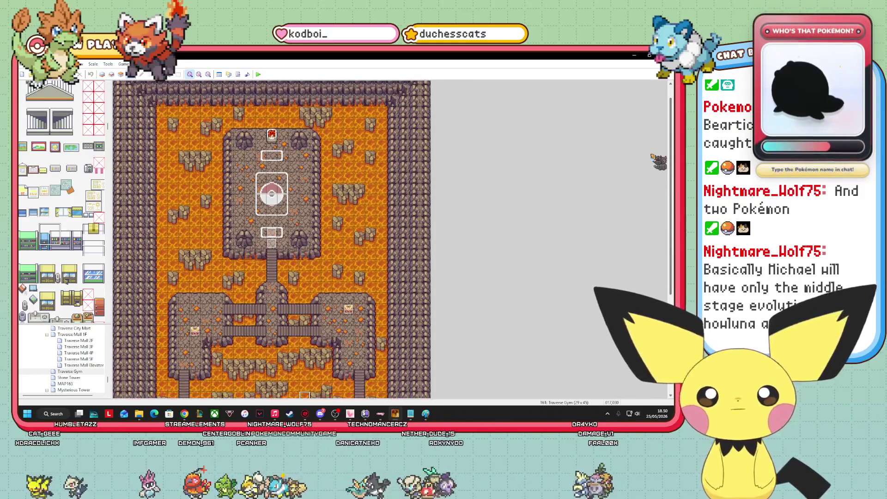
pyautogui.scroll(-4, 304, 396)
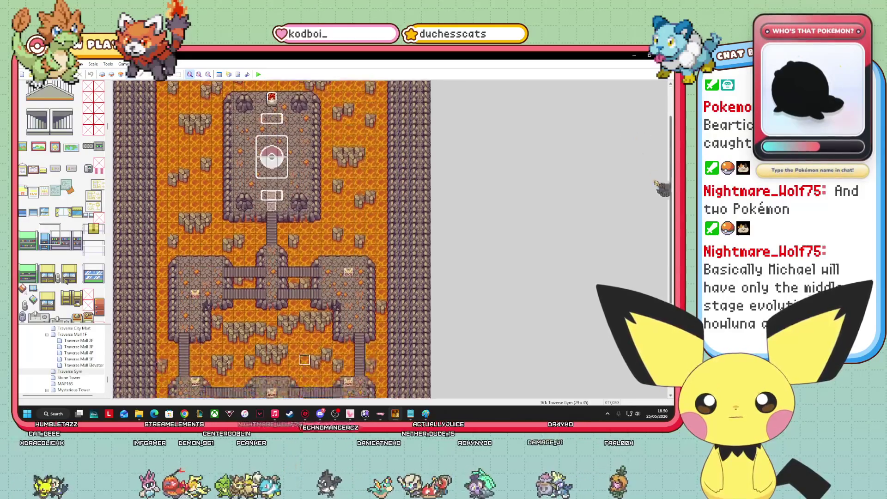
pyautogui.rightClick(349, 221)
pyautogui.click(372, 227)
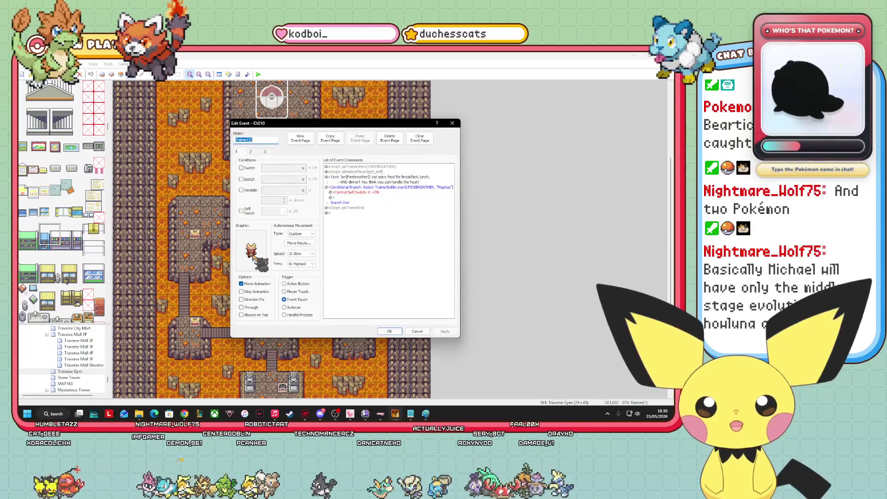
pyautogui.click(415, 332)
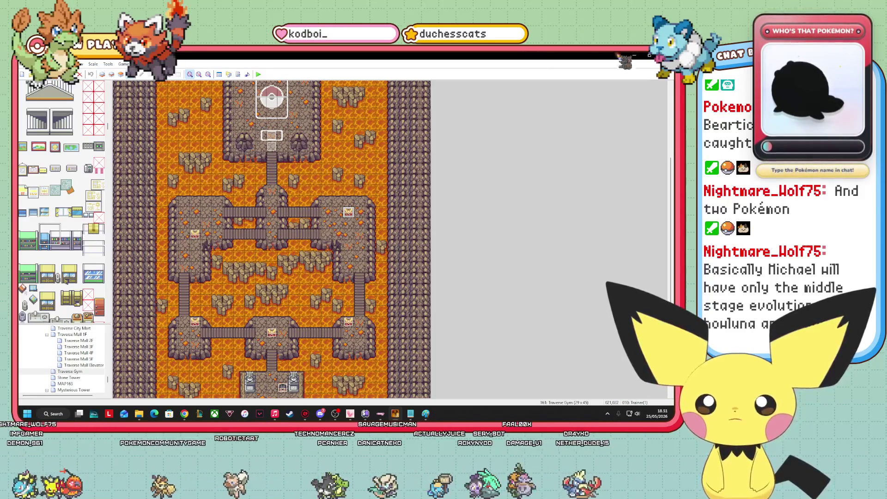
pyautogui.scroll(2, 54, 148)
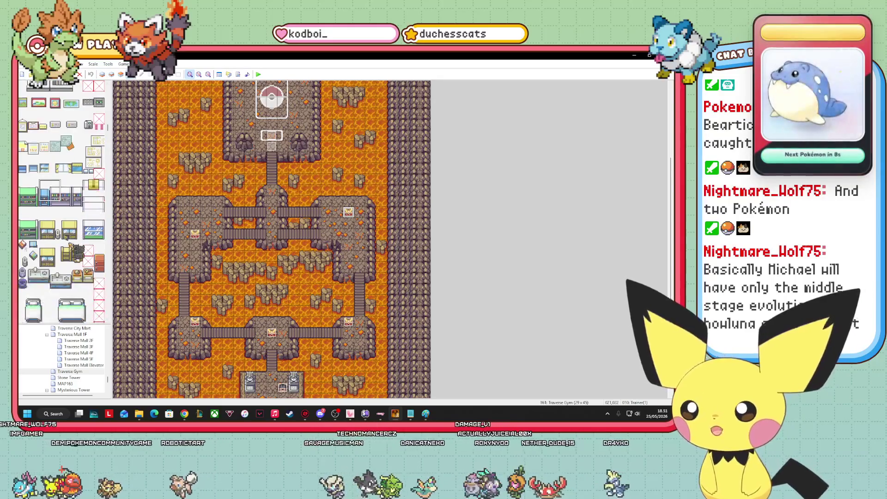
# Check the region map in Paint, then open Route 8 from the map tree.
pyautogui.click(425, 414)
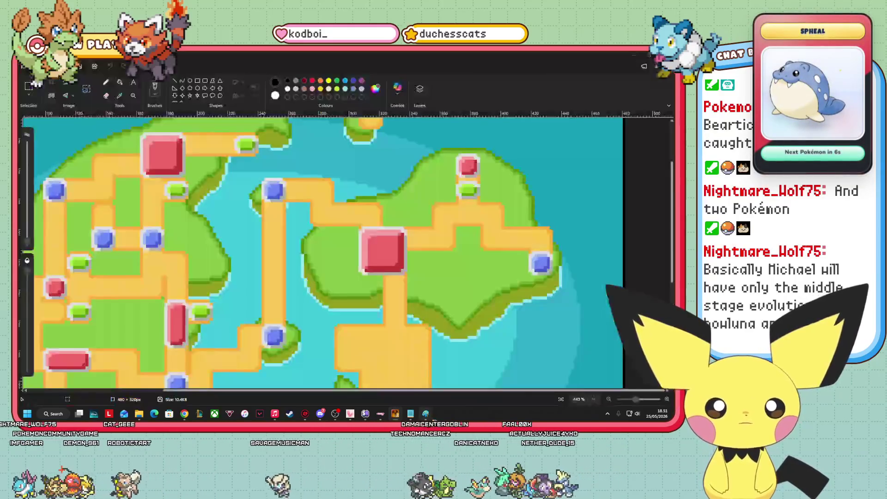
pyautogui.hotkey('alt', 'Tab')
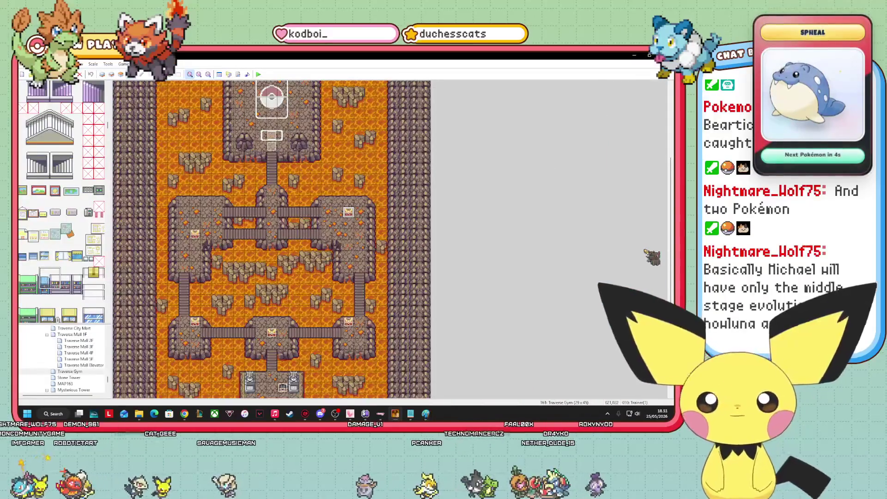
pyautogui.scroll(5, 74, 360)
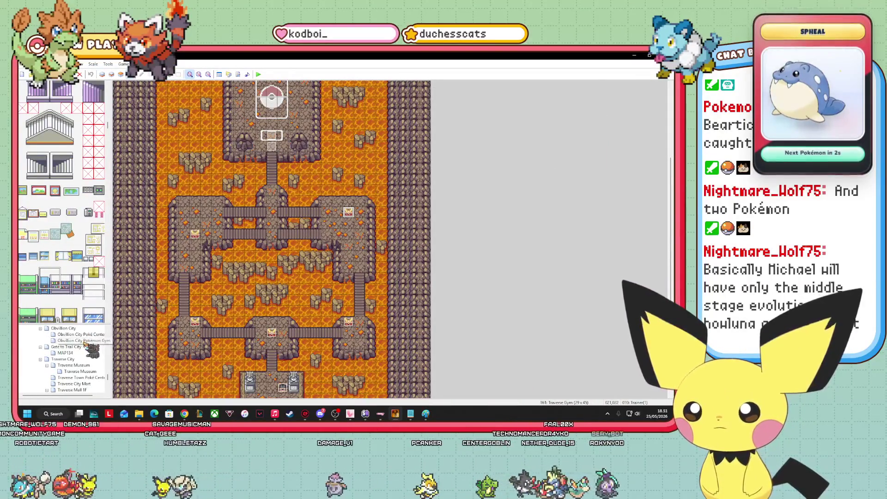
pyautogui.scroll(1, 88, 375)
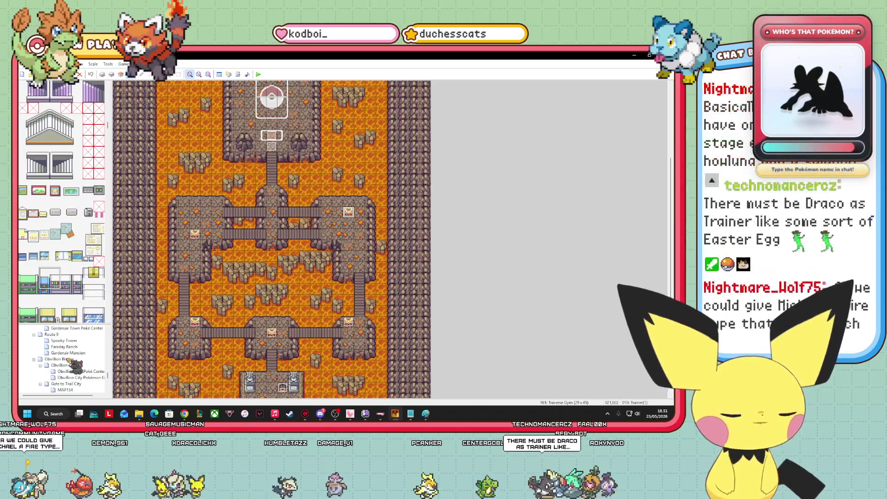
pyautogui.scroll(2, 82, 381)
pyautogui.scroll(-5, 60, 343)
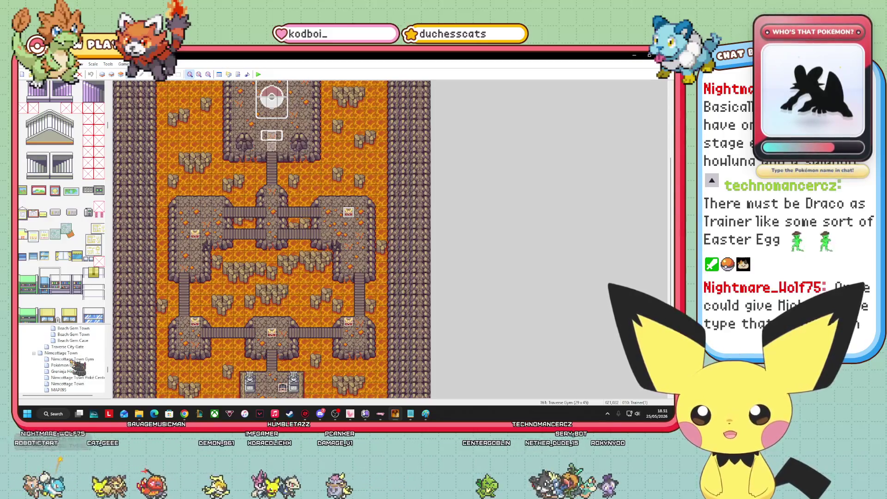
pyautogui.scroll(2, 74, 365)
pyautogui.click(70, 365)
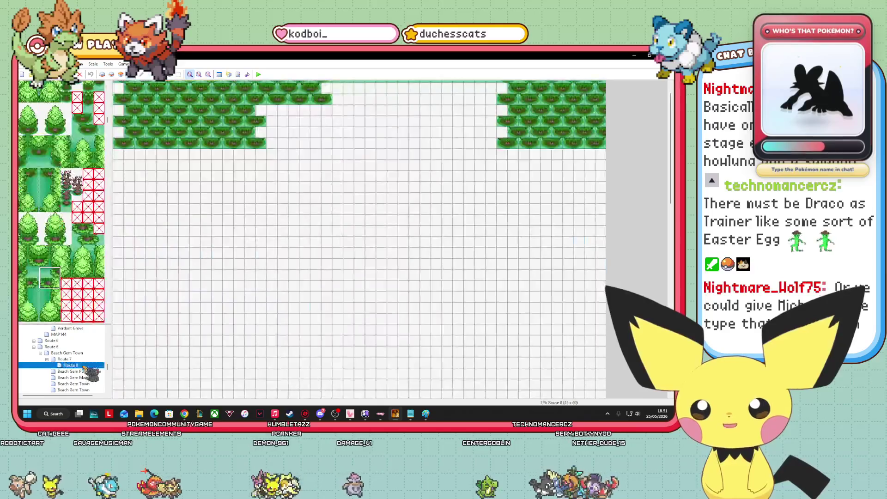
# Open the Route 7 beach map, then bring the Pictures folder window forward.
pyautogui.click(64, 359)
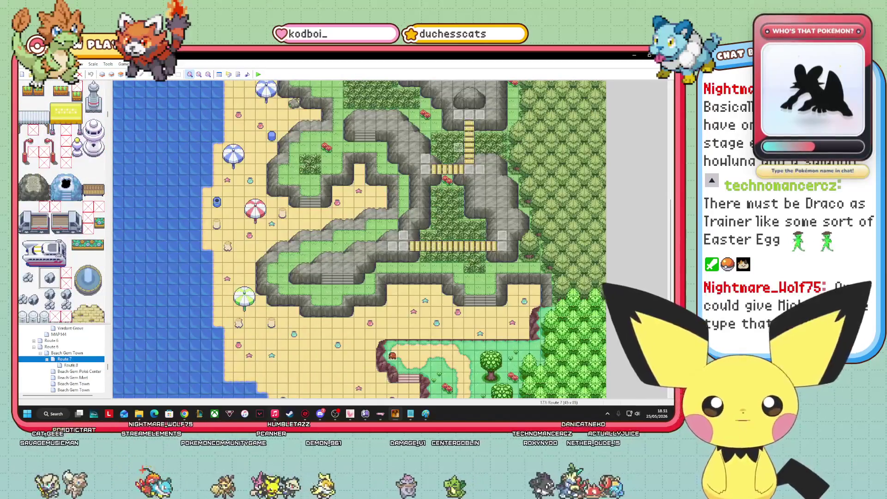
pyautogui.moveTo(275, 413)
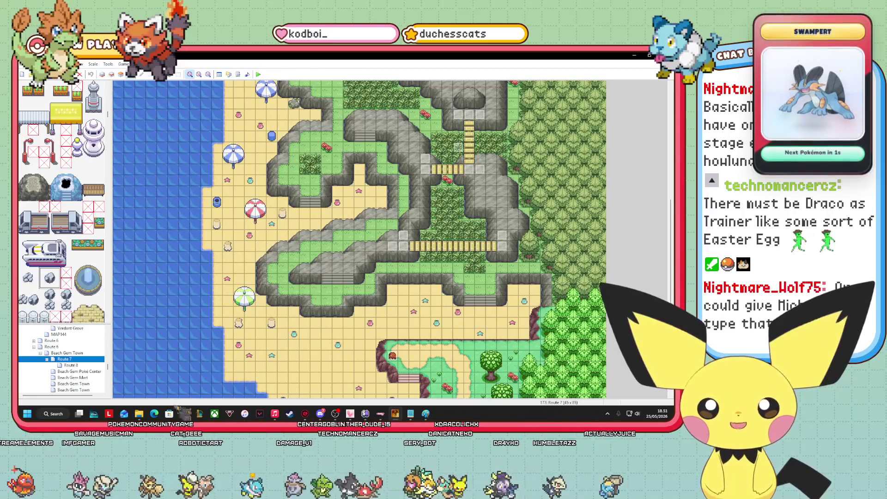
pyautogui.click(139, 413)
pyautogui.click(84, 382)
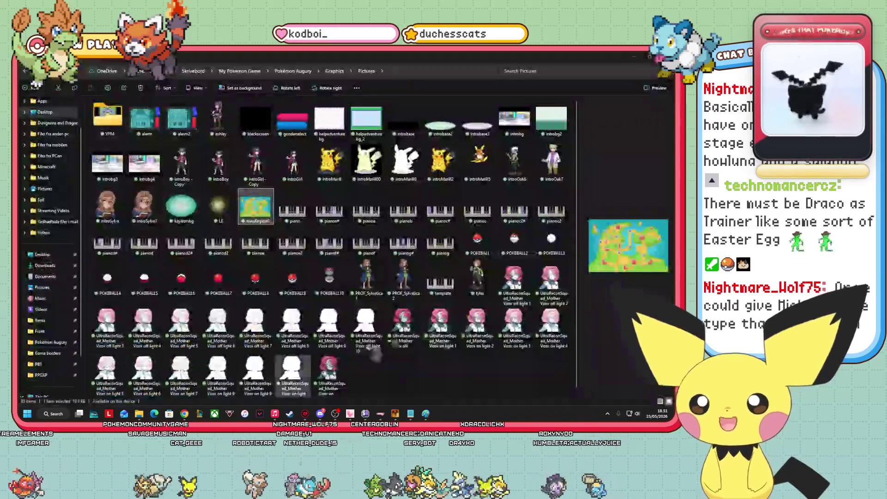
# Navigate from My Pokémon Game into Pokémon Augury's Graphics/Trainers sprite folder.
pyautogui.click(336, 71)
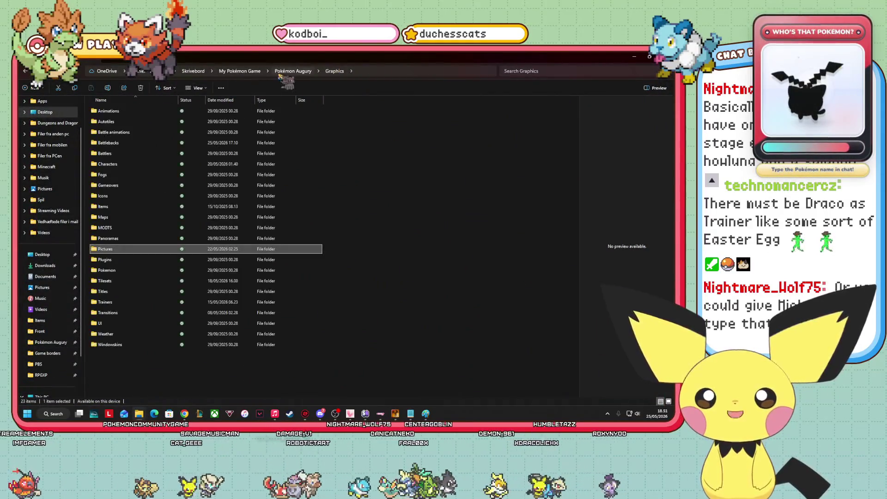
pyautogui.click(252, 72)
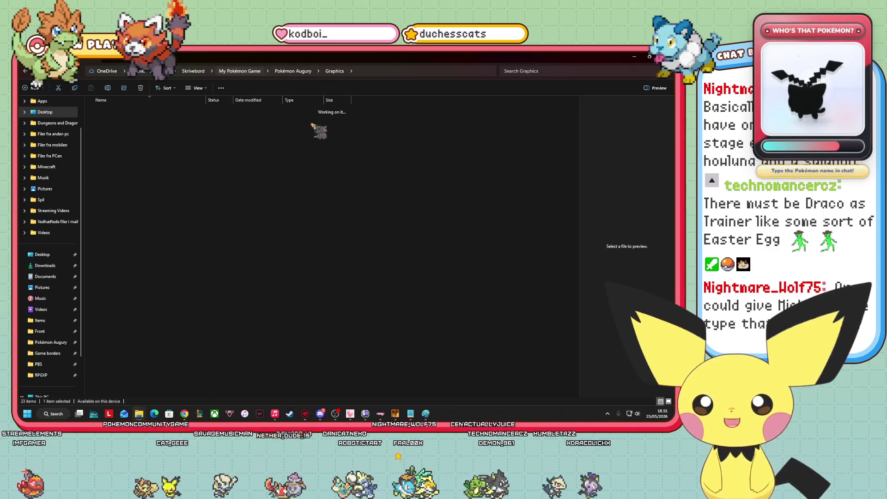
pyautogui.doubleClick(136, 123)
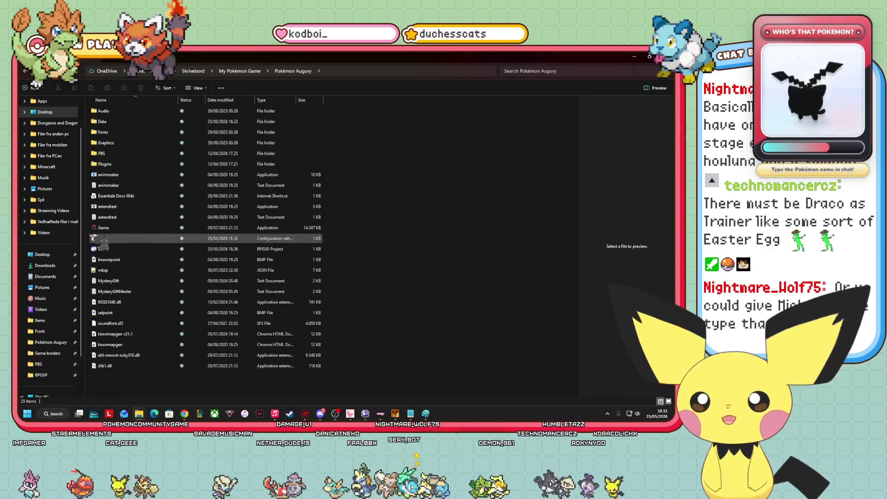
pyautogui.doubleClick(118, 143)
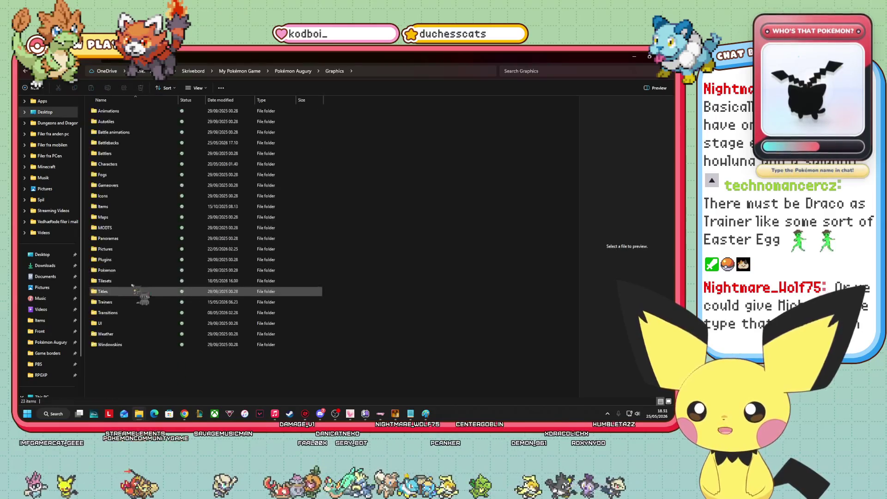
pyautogui.doubleClick(321, 302)
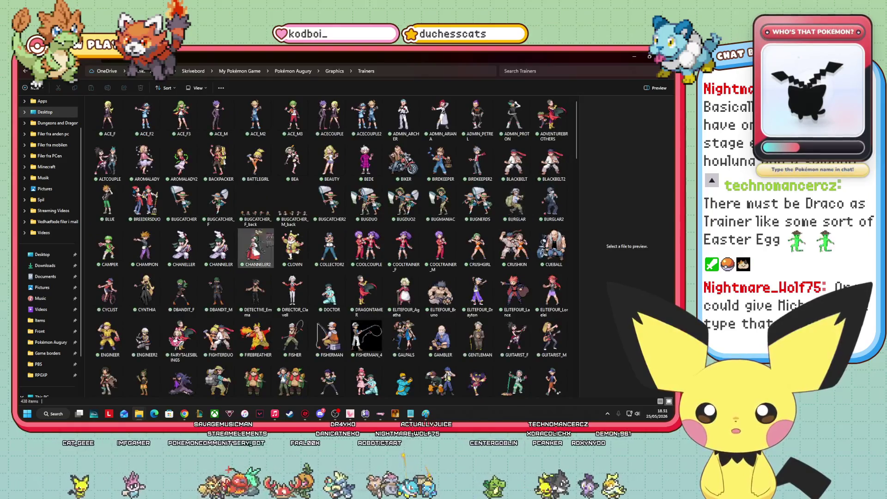
# Browse the trainer sprite thumbnails, then return to the My Pokémon Game folder.
pyautogui.scroll(-2, 308, 253)
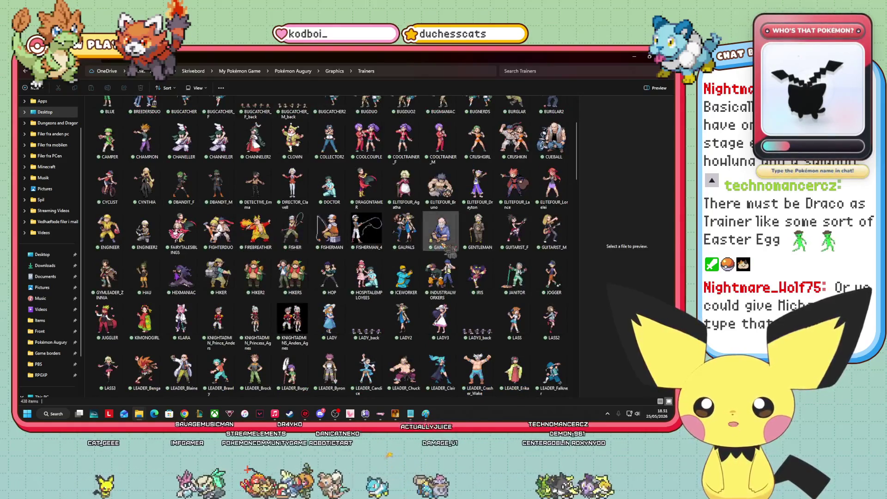
pyautogui.scroll(-3, 481, 249)
pyautogui.scroll(-3, 295, 238)
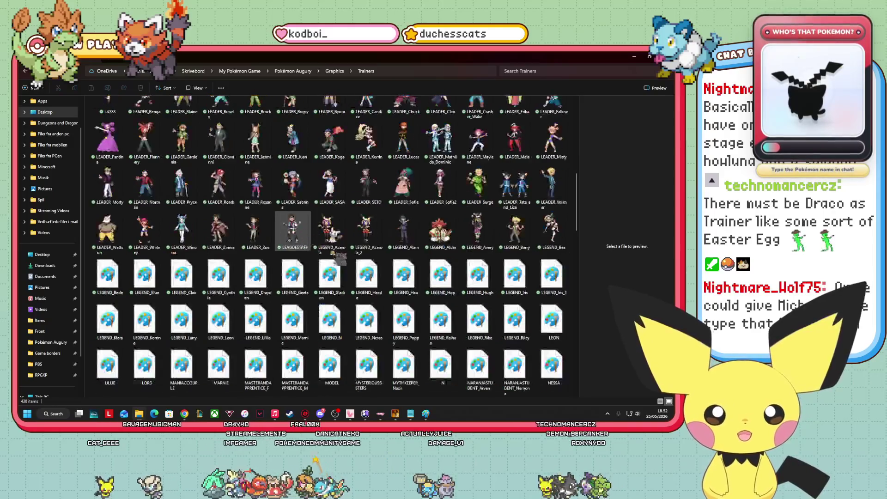
pyautogui.scroll(-6, 429, 292)
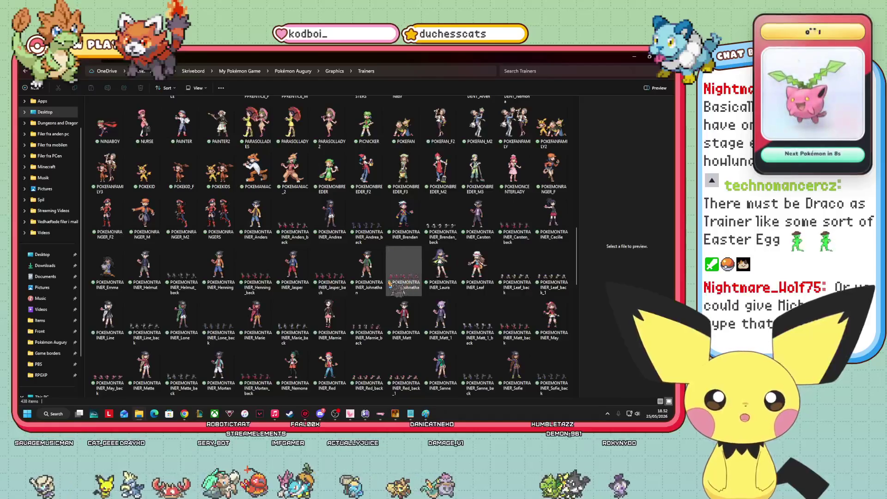
pyautogui.scroll(5, 407, 281)
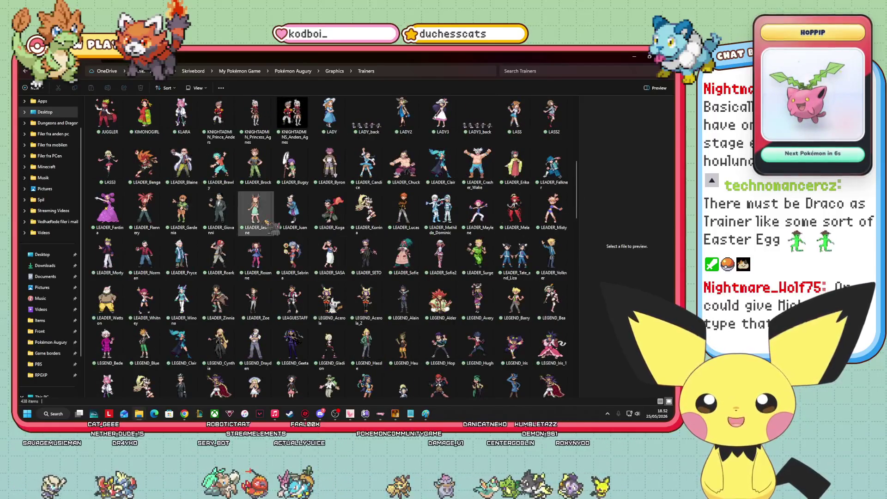
pyautogui.scroll(3, 203, 191)
pyautogui.scroll(3, 203, 191)
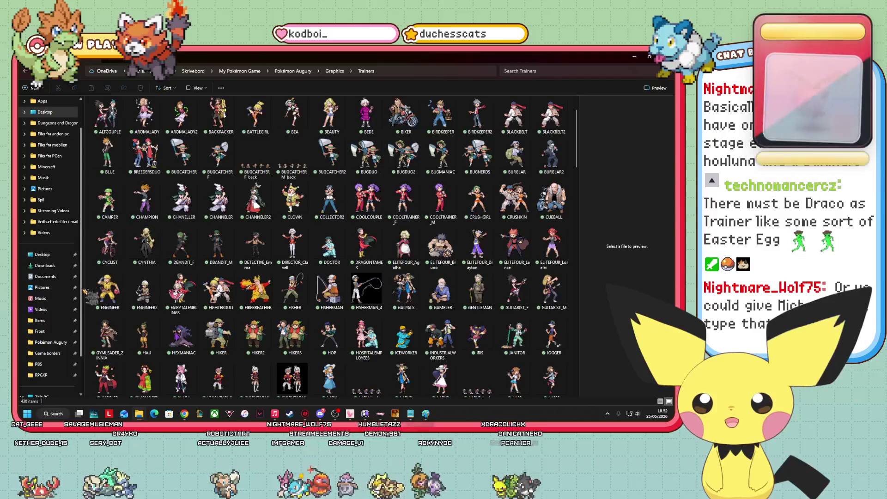
pyautogui.click(258, 73)
pyautogui.click(141, 373)
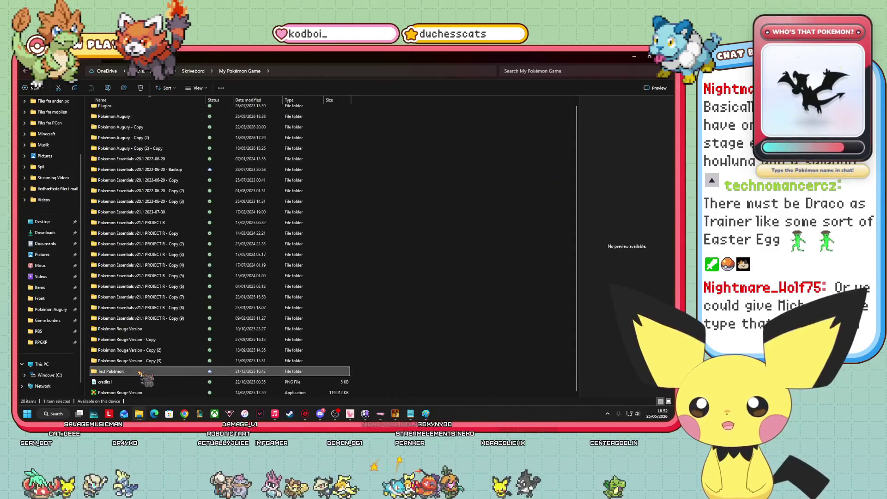
# Open the Test Pokémon project's Graphics/Characters folder.
pyautogui.doubleClick(141, 373)
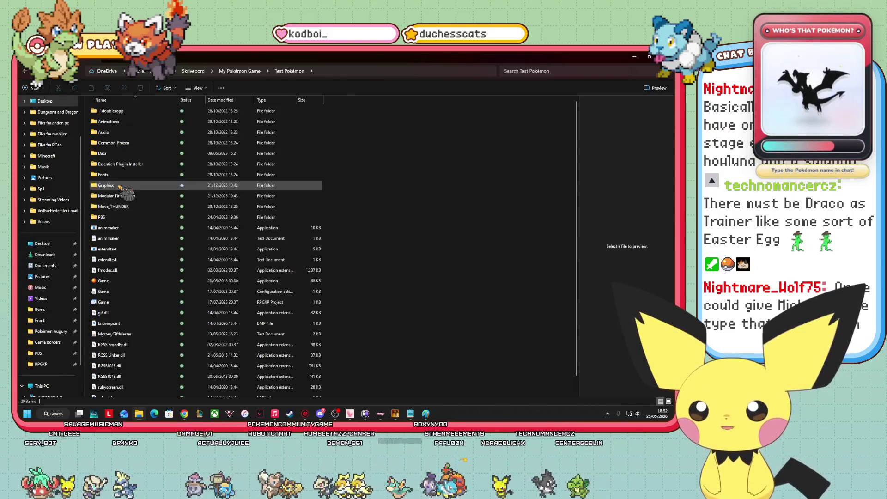
pyautogui.doubleClick(121, 187)
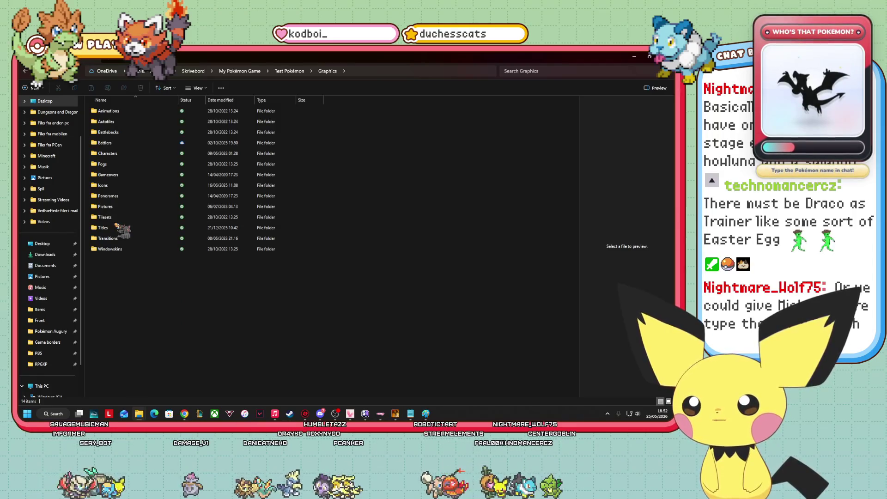
pyautogui.moveTo(119, 229)
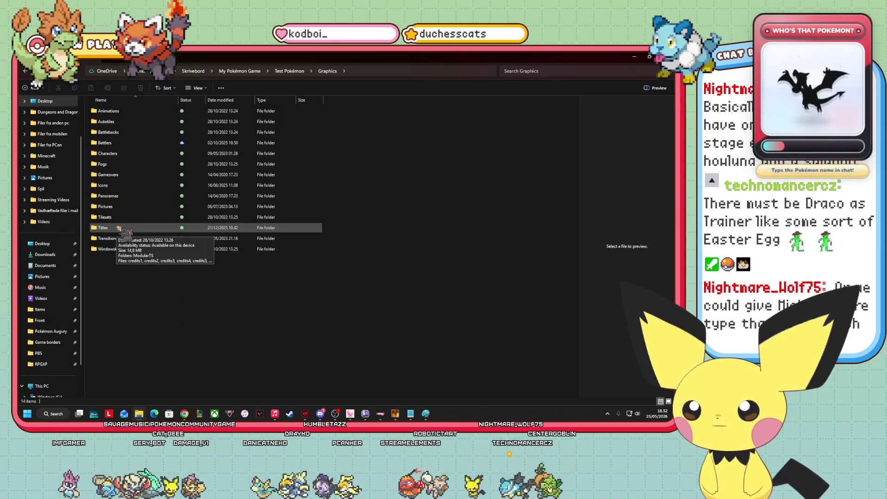
pyautogui.doubleClick(127, 154)
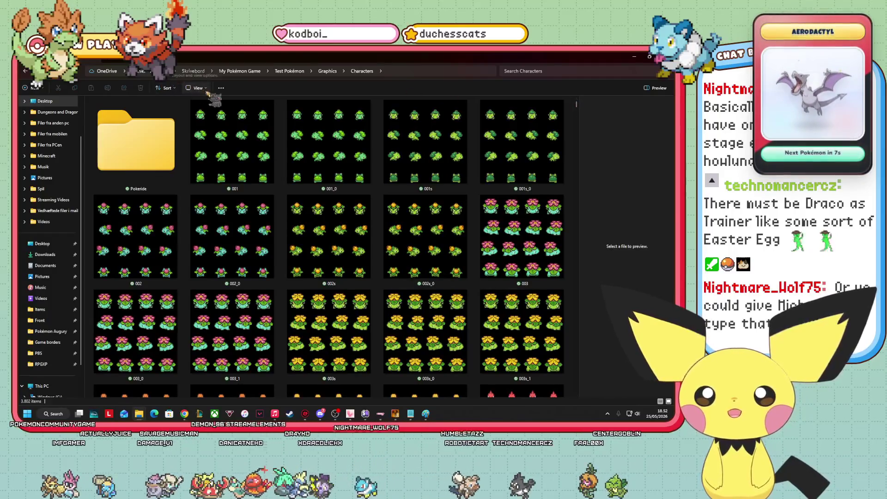
# Switch the view to Medium icons and scroll down to the trainer sprite files.
pyautogui.click(196, 88)
pyautogui.click(203, 126)
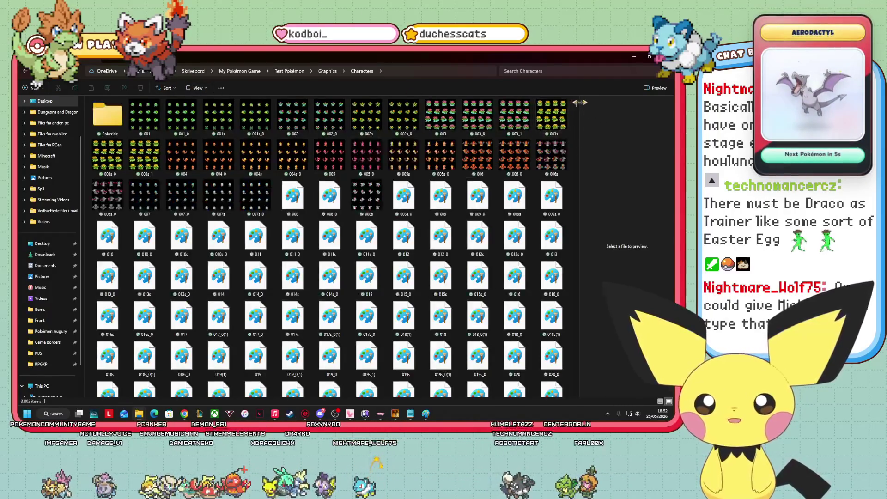
pyautogui.click(573, 377)
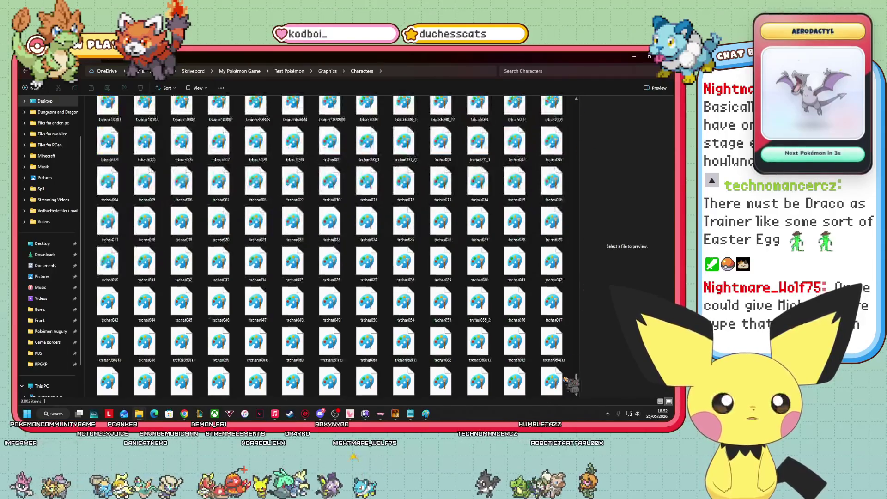
pyautogui.scroll(10, 212, 204)
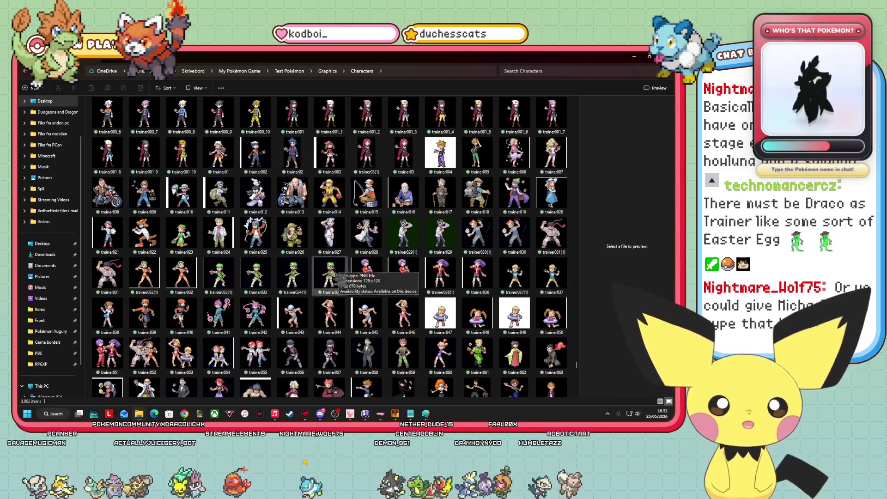
pyautogui.scroll(3, 365, 278)
pyautogui.scroll(3, 365, 279)
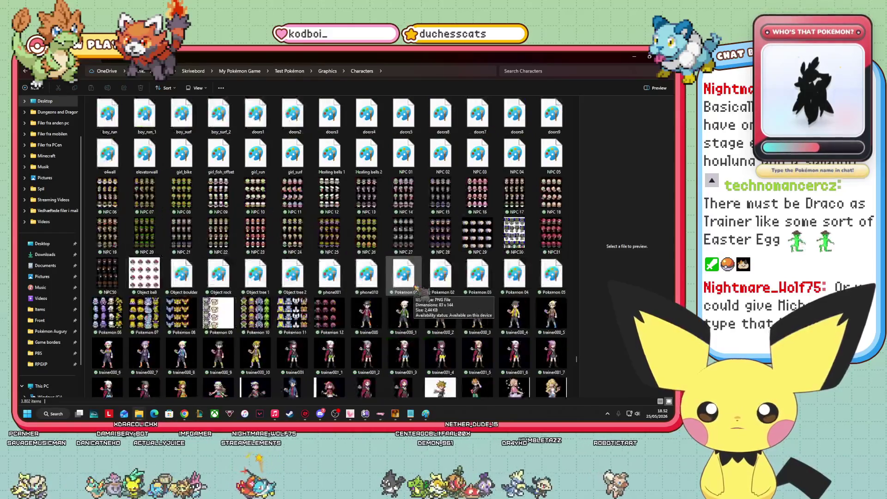
pyautogui.scroll(3, 261, 279)
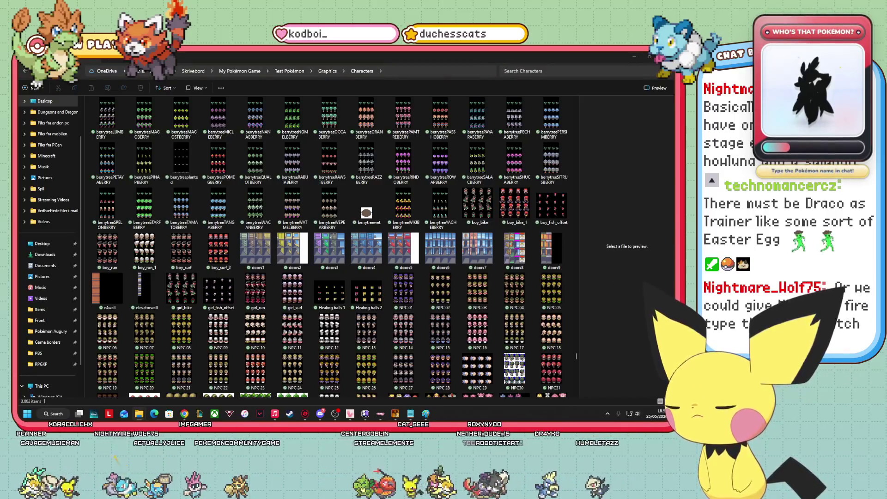
pyautogui.scroll(3, 375, 291)
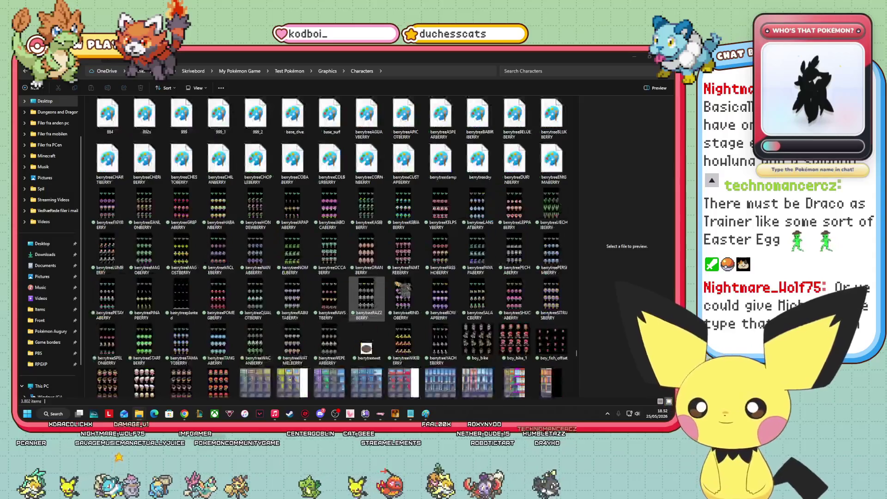
pyautogui.scroll(15, 451, 303)
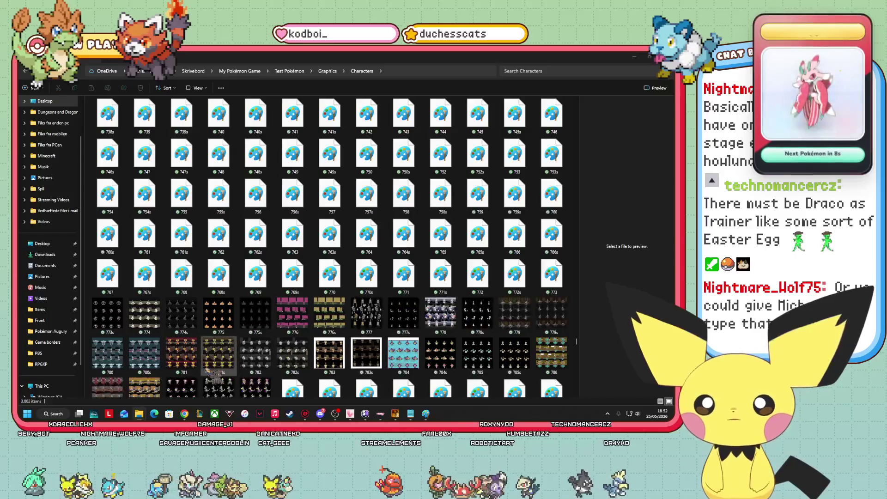
pyautogui.scroll(-15, 455, 335)
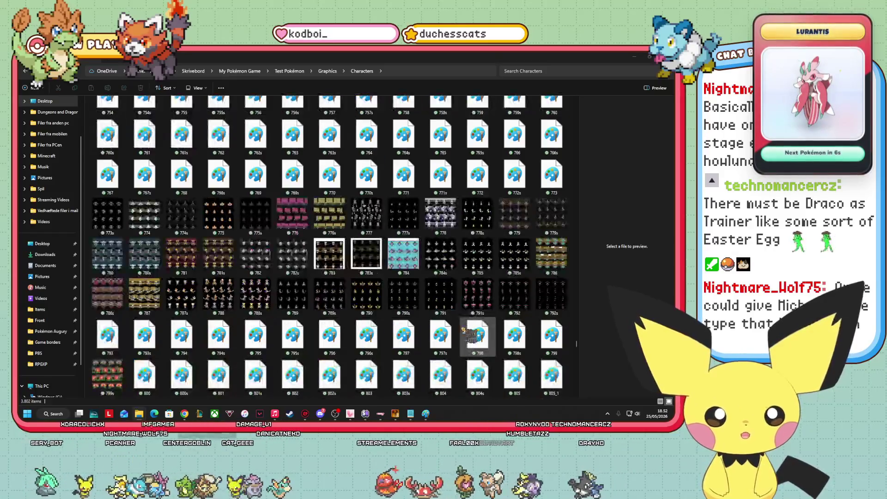
pyautogui.scroll(-15, 455, 335)
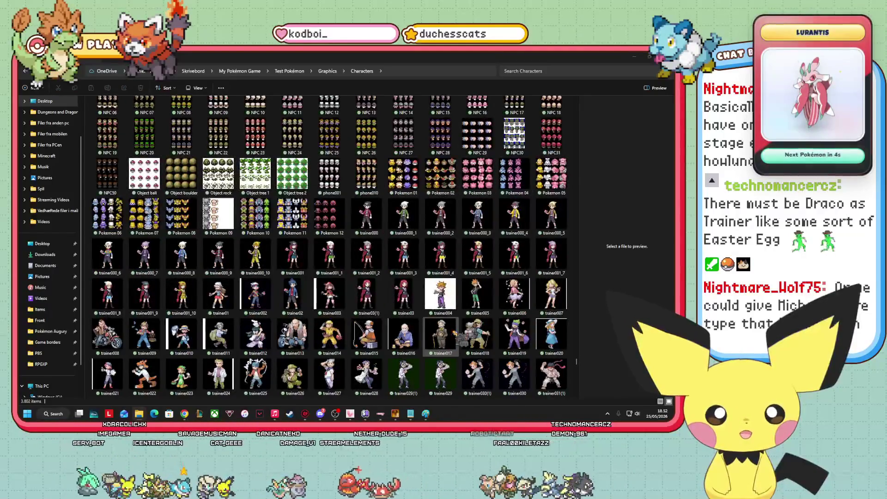
pyautogui.moveTo(374, 345); pyautogui.dragTo(341, 345)
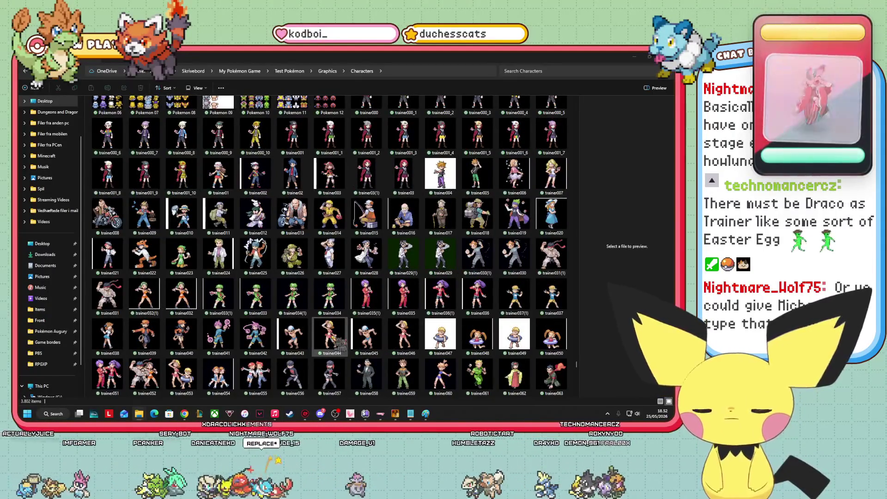
pyautogui.moveTo(341, 344)
pyautogui.mouseDown()
pyautogui.moveTo(478, 332)
pyautogui.moveTo(588, 355)
pyautogui.moveTo(404, 291)
pyautogui.mouseUp()
pyautogui.scroll(-3, 439, 333)
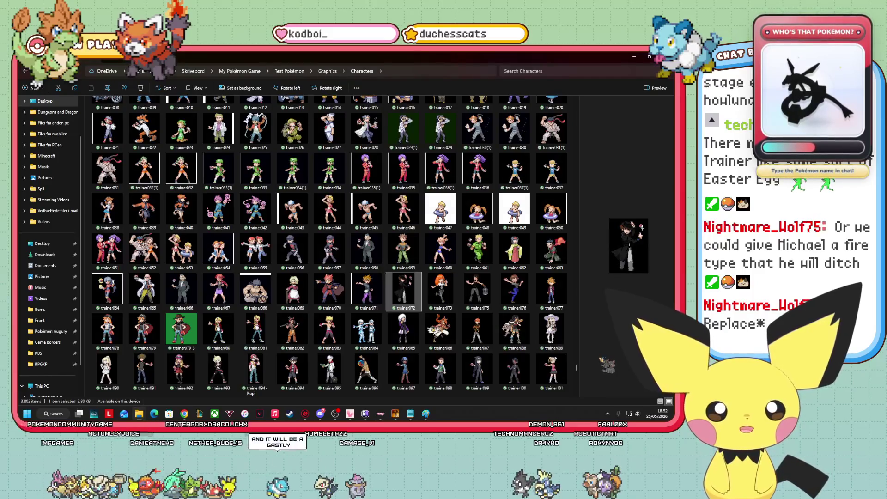
# View trainer072.png in Paint, then leave it to return to the graphics folders.
pyautogui.press('Return')
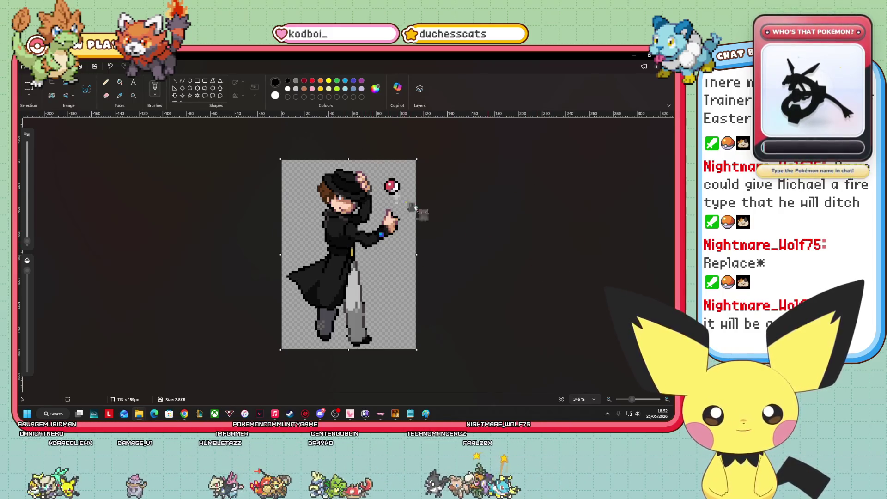
pyautogui.hotkey('alt', 'Tab')
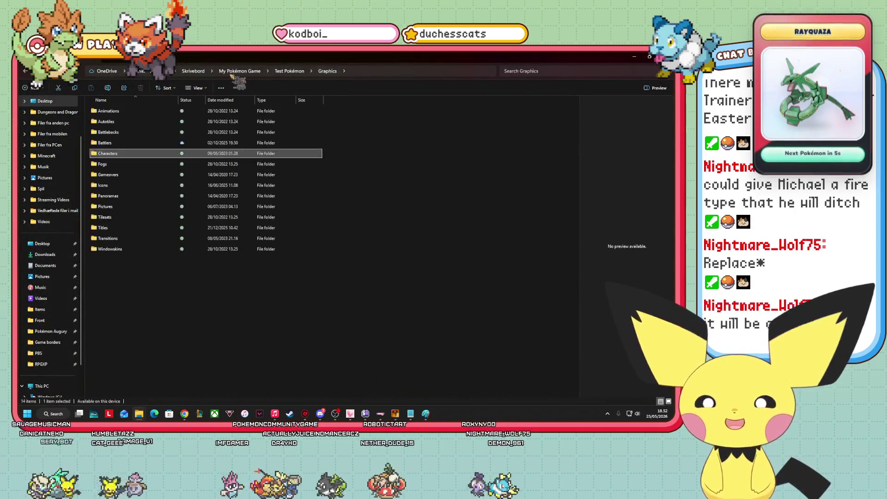
# Open the Pokémon Augury folder from My Pokémon Game and launch its Game project.
pyautogui.click(240, 70)
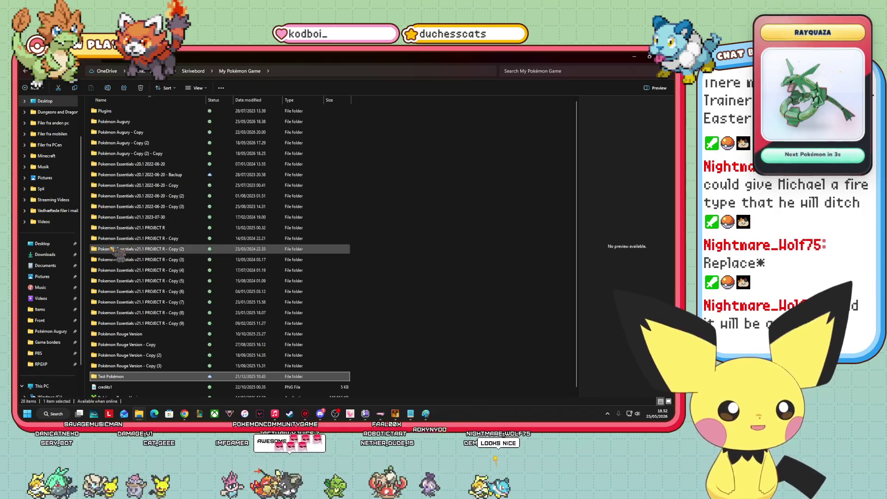
pyautogui.doubleClick(138, 124)
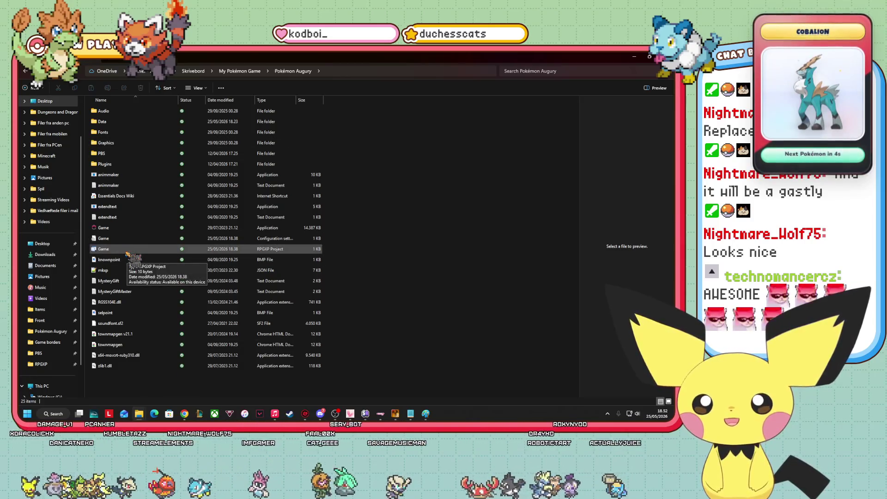
pyautogui.doubleClick(121, 250)
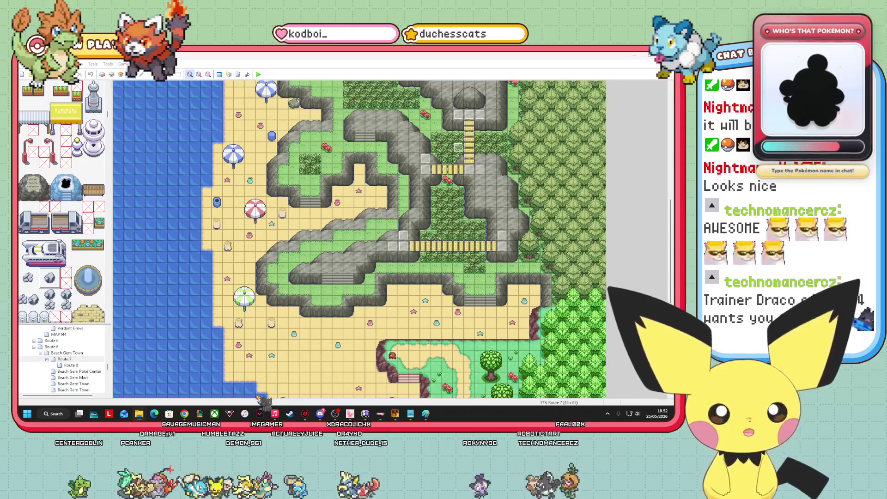
# Close RPG Maker XP after reviewing the Route 7 beach map.
pyautogui.hotkey('alt', 'Tab')
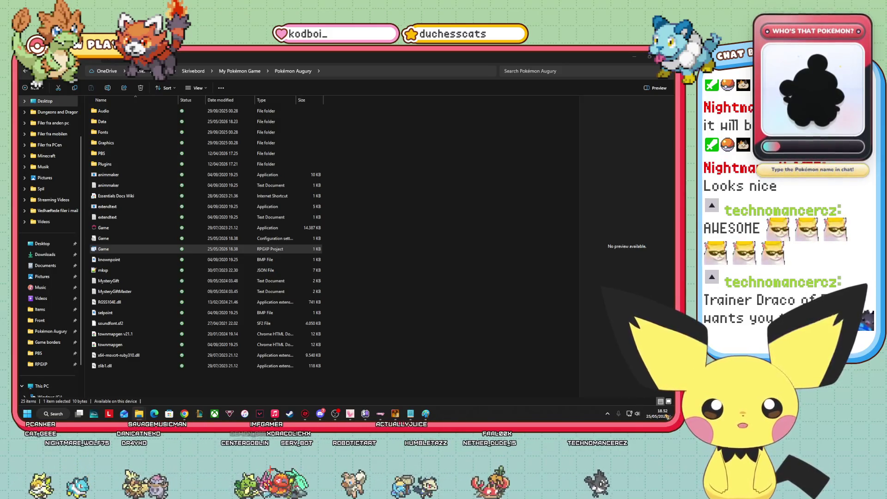
# Reopen Game.rxproj in RPG Maker XP, then switch to the Driver Booster window.
pyautogui.click(393, 328)
pyautogui.doubleClick(138, 251)
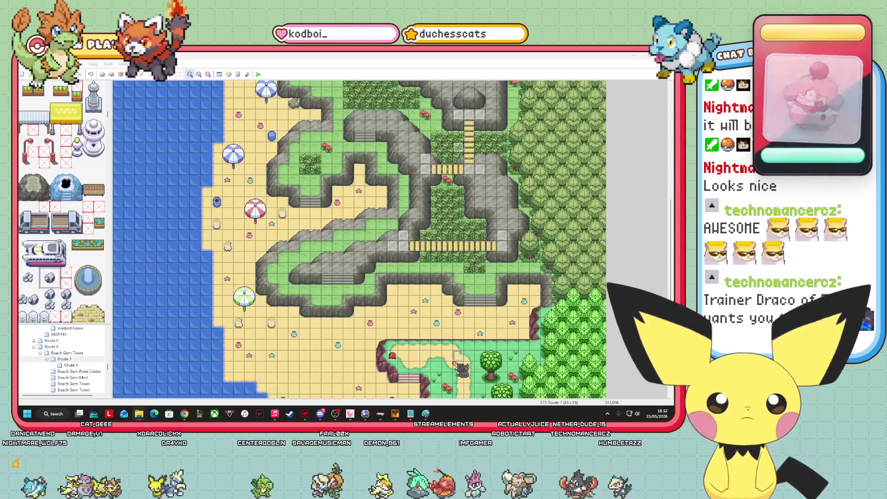
pyautogui.hotkey('alt', 'Tab')
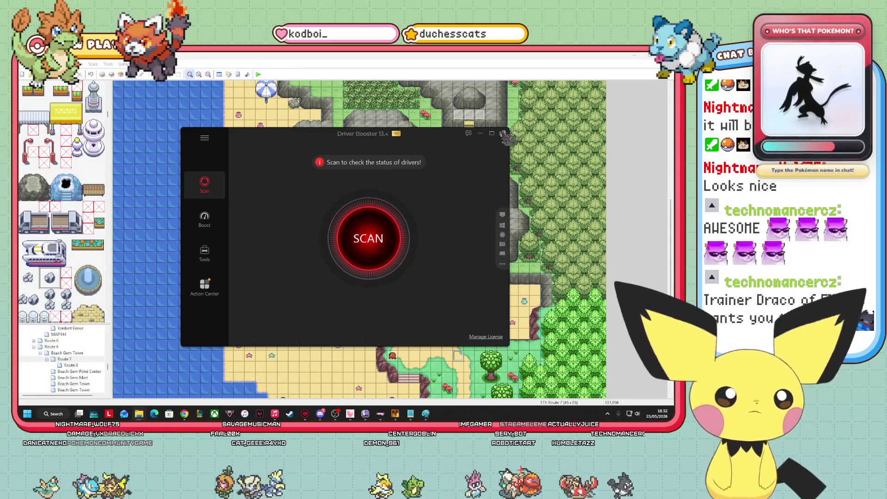
# Close the Driver Booster window and show the desktop.
pyautogui.click(504, 134)
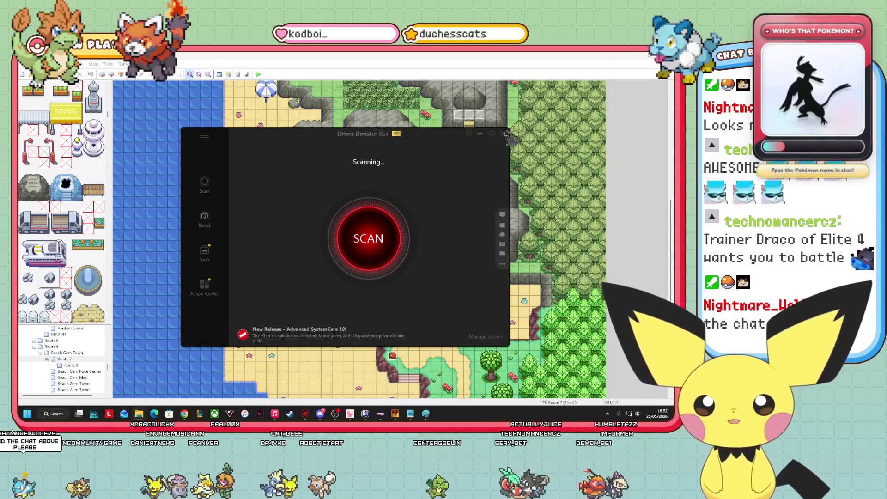
pyautogui.click(503, 133)
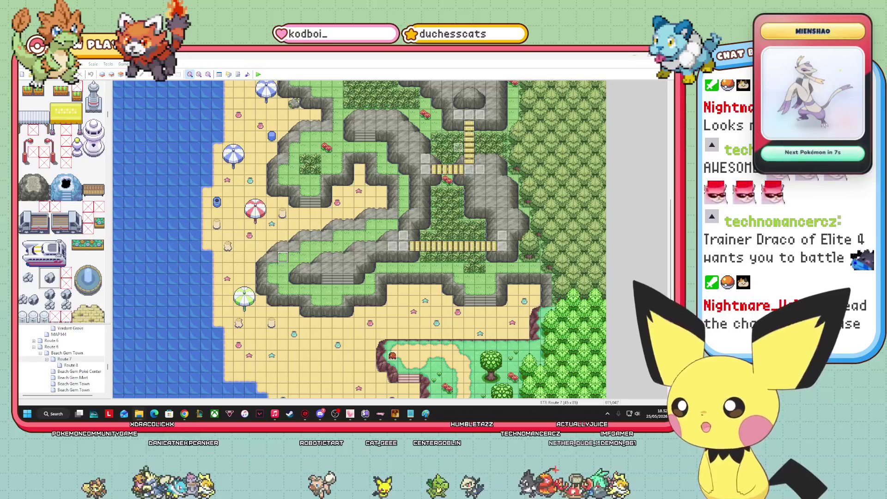
pyautogui.hotkey('alt', 'Tab')
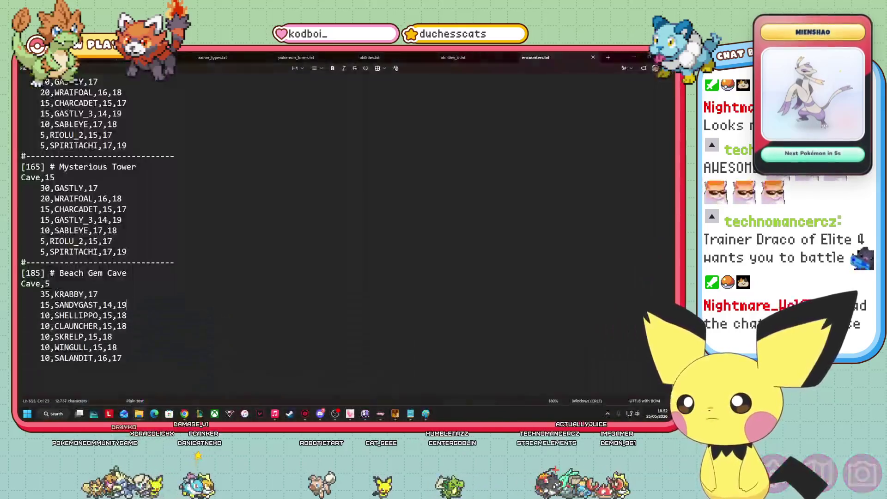
pyautogui.click(671, 414)
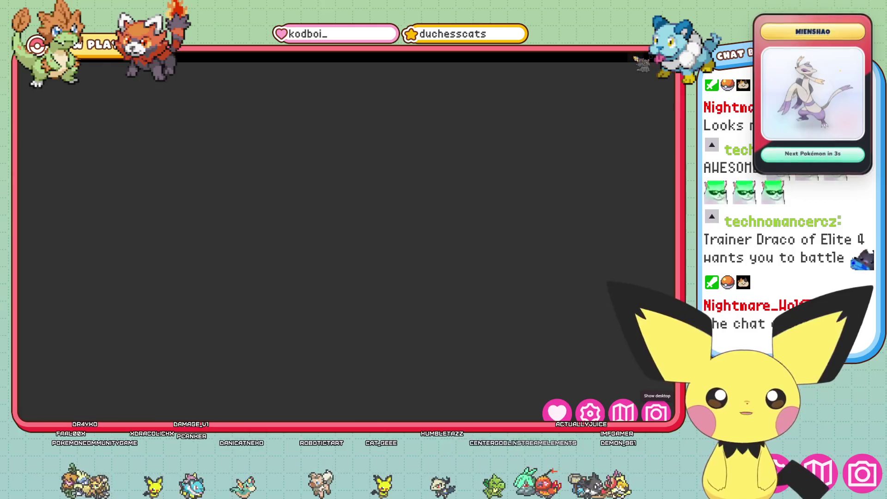
pyautogui.click(671, 413)
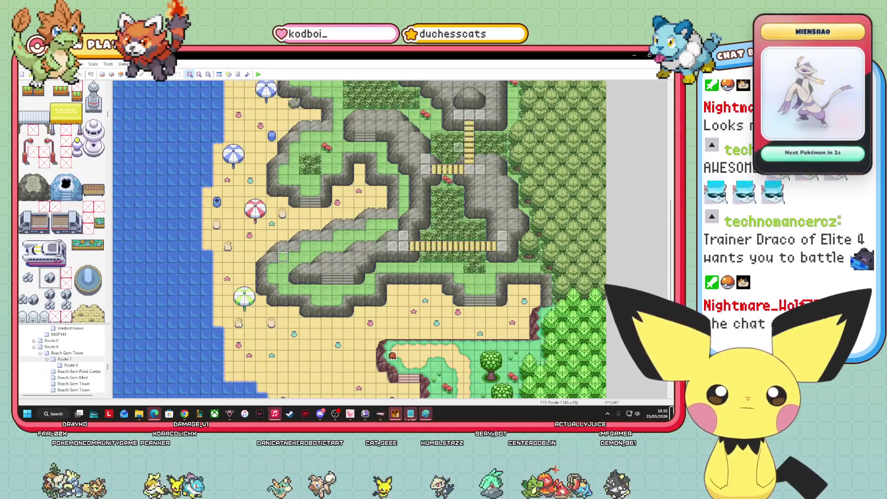
pyautogui.moveTo(350, 414)
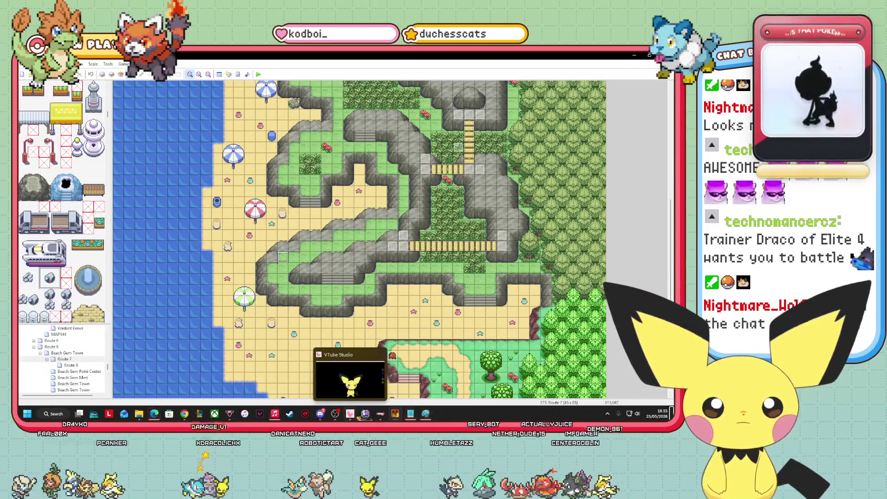
pyautogui.moveTo(381, 415)
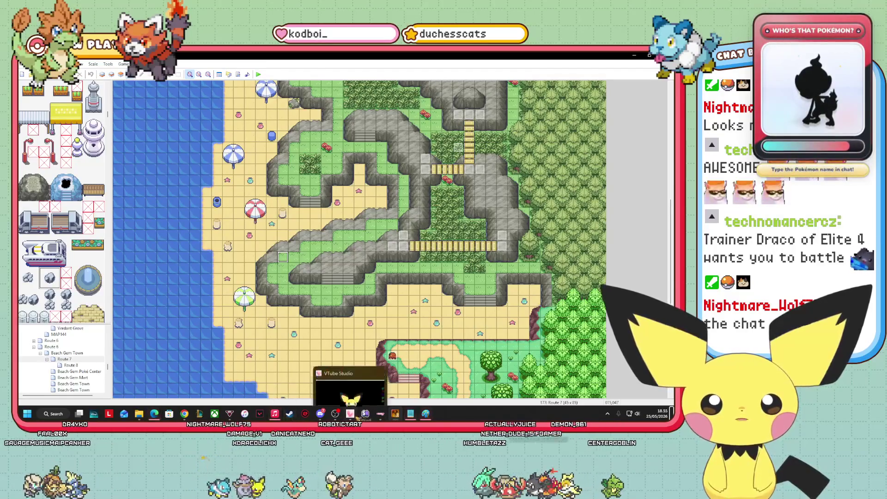
pyautogui.moveTo(154, 413)
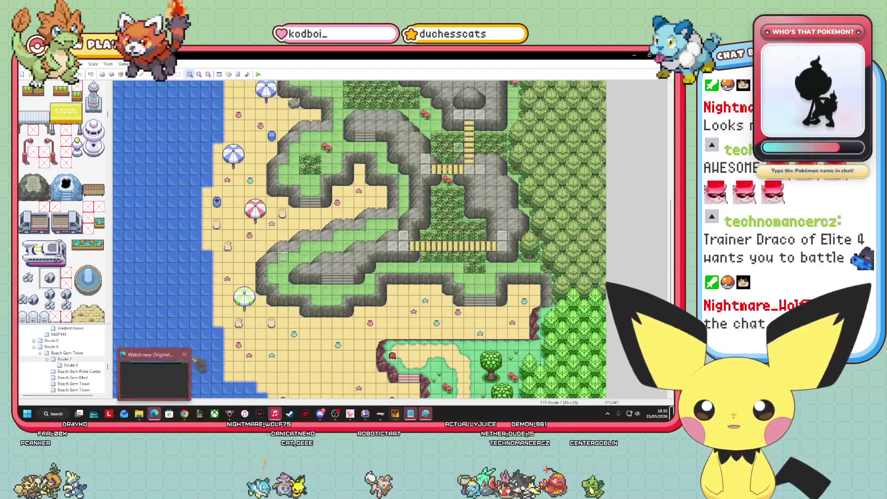
pyautogui.click(185, 370)
pyautogui.click(154, 413)
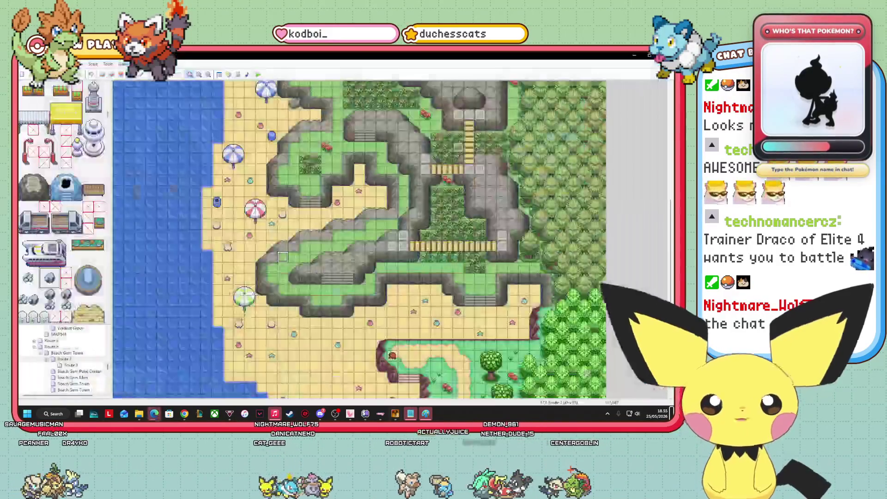
pyautogui.moveTo(381, 413)
pyautogui.moveTo(411, 414)
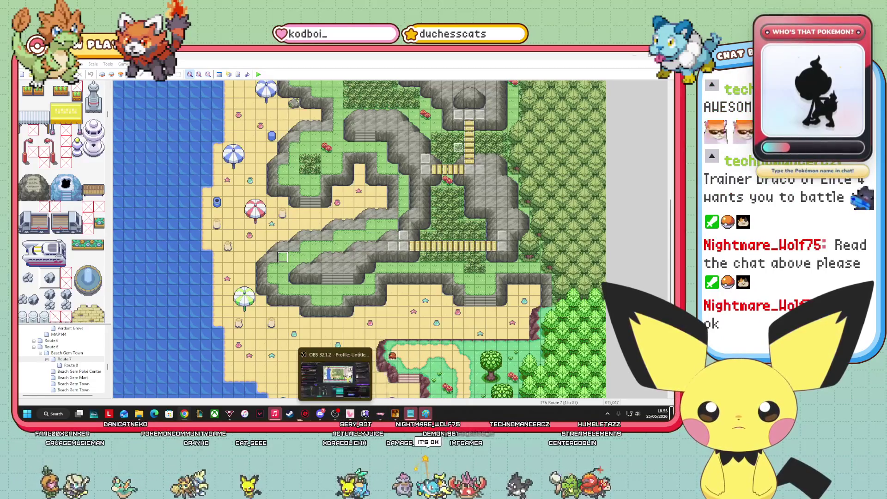
pyautogui.moveTo(274, 413)
pyautogui.moveTo(230, 414)
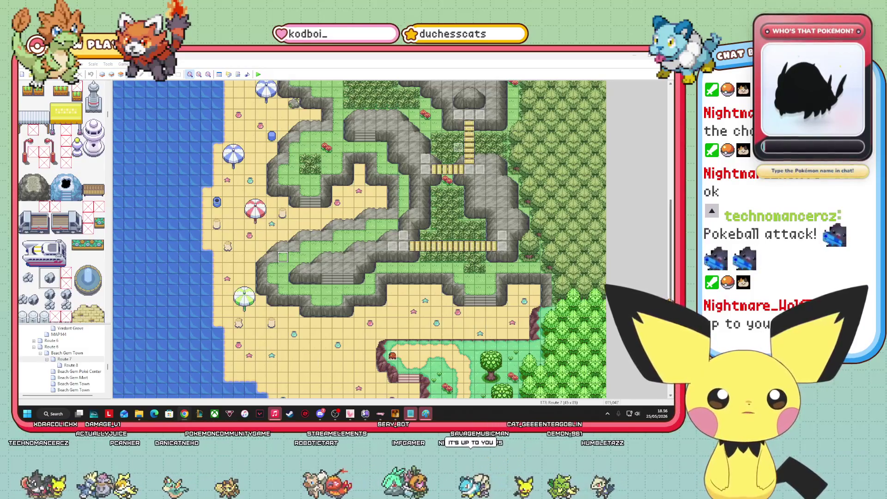
pyautogui.scroll(-5, 360, 239)
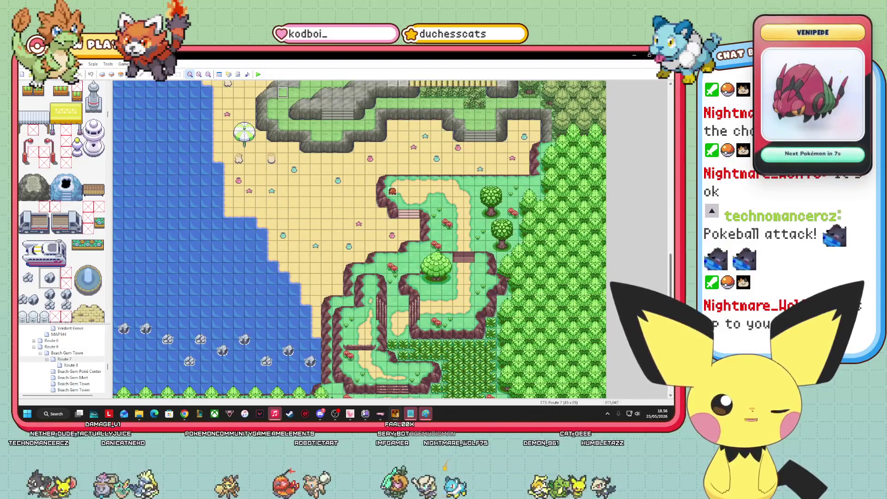
pyautogui.scroll(-3, 359, 239)
pyautogui.scroll(3, 283, 87)
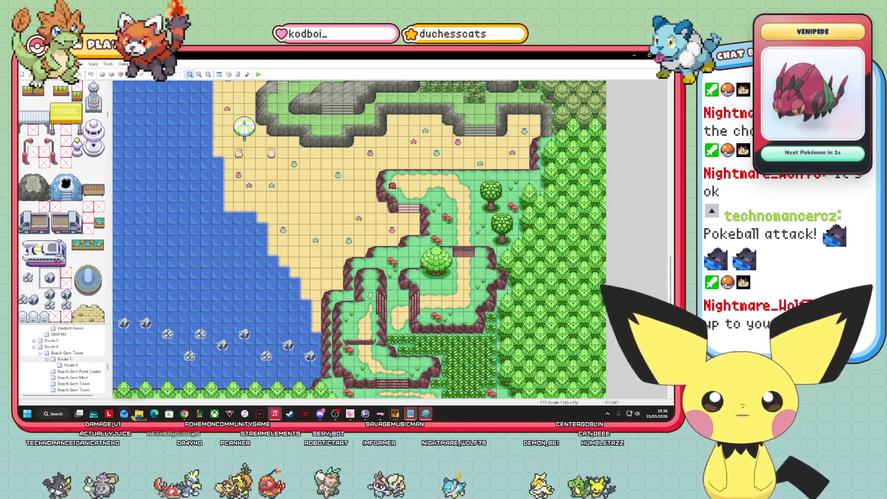
pyautogui.moveTo(141, 415)
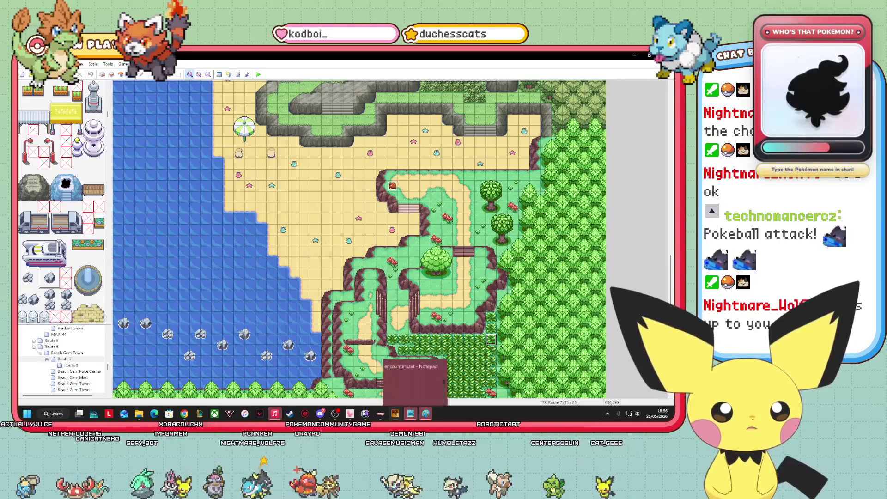
pyautogui.click(425, 413)
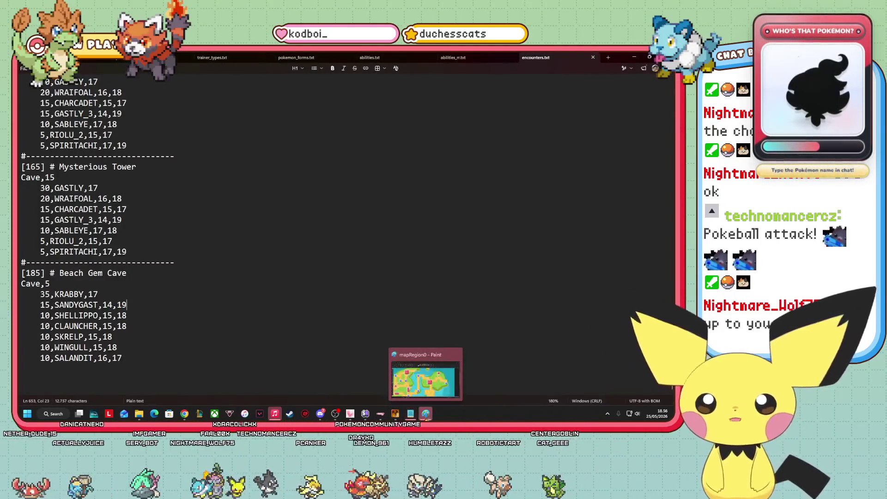
pyautogui.click(22, 69)
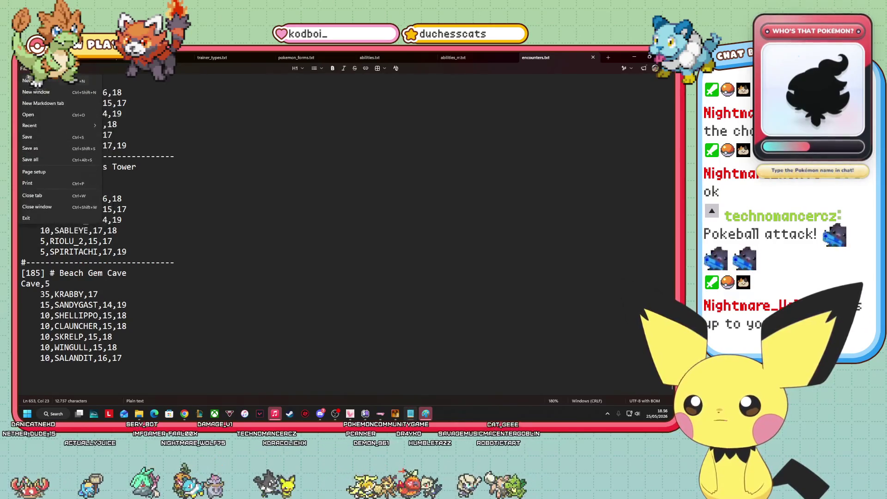
pyautogui.click(43, 132)
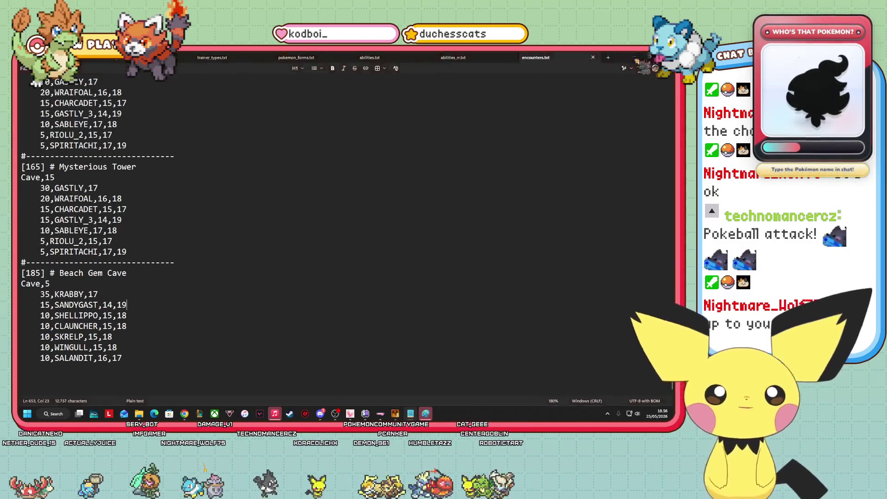
pyautogui.click(634, 56)
pyautogui.click(426, 414)
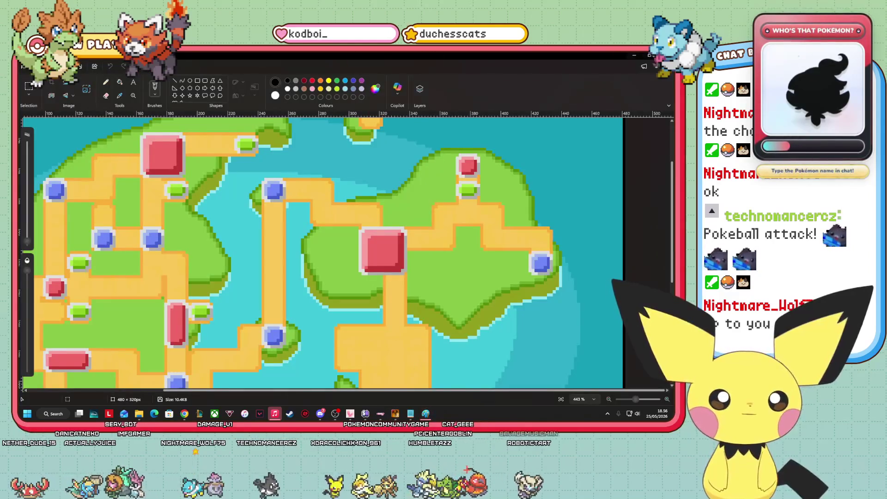
pyautogui.scroll(3, 561, 187)
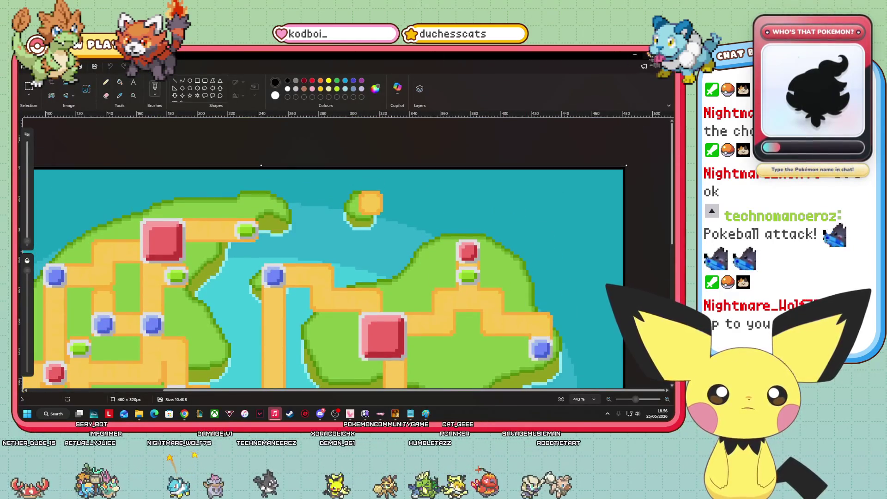
pyautogui.press('super+Down')
pyautogui.press('super+Down')
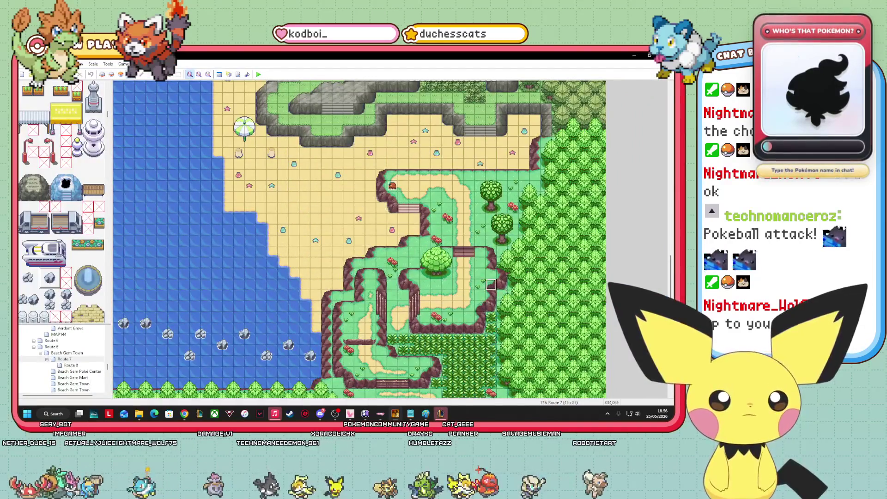
pyautogui.click(441, 414)
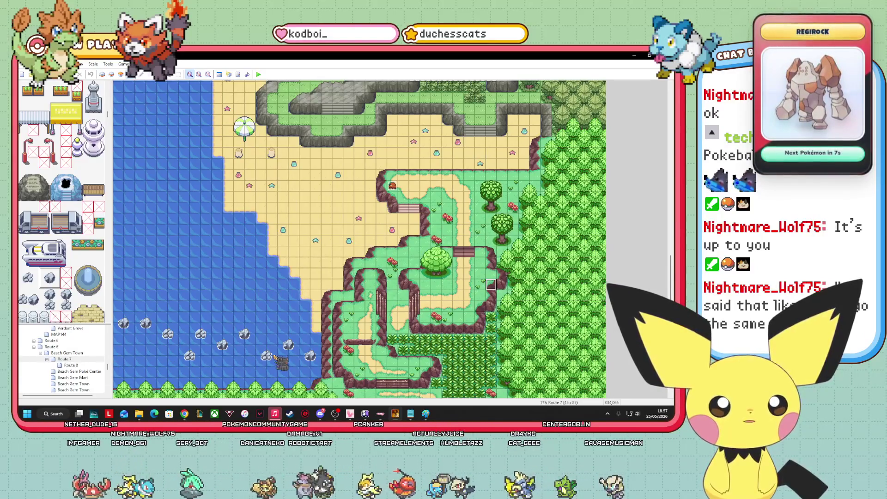
pyautogui.scroll(3, 62, 199)
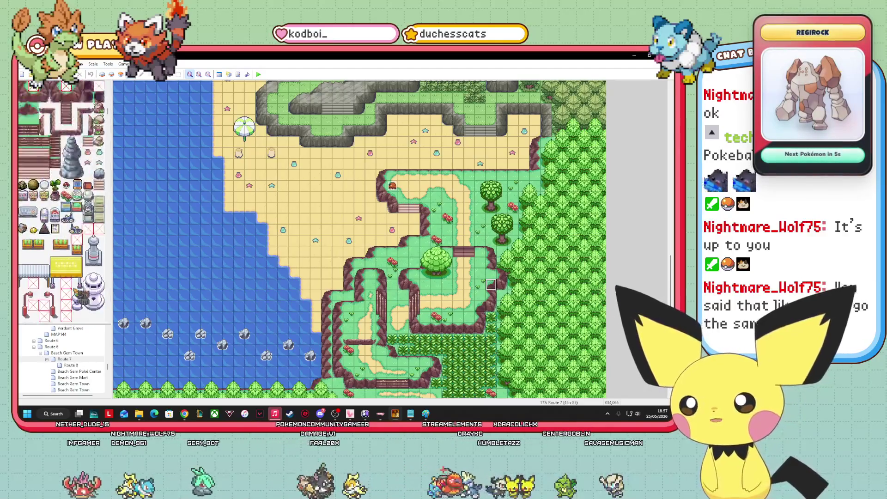
# Scroll around the Route 7 map, then minimize RPG Maker XP to reveal the Pokémon Augury folder.
pyautogui.moveTo(671, 266)
pyautogui.mouseDown()
pyautogui.moveTo(671, 227)
pyautogui.moveTo(671, 256)
pyautogui.mouseUp()
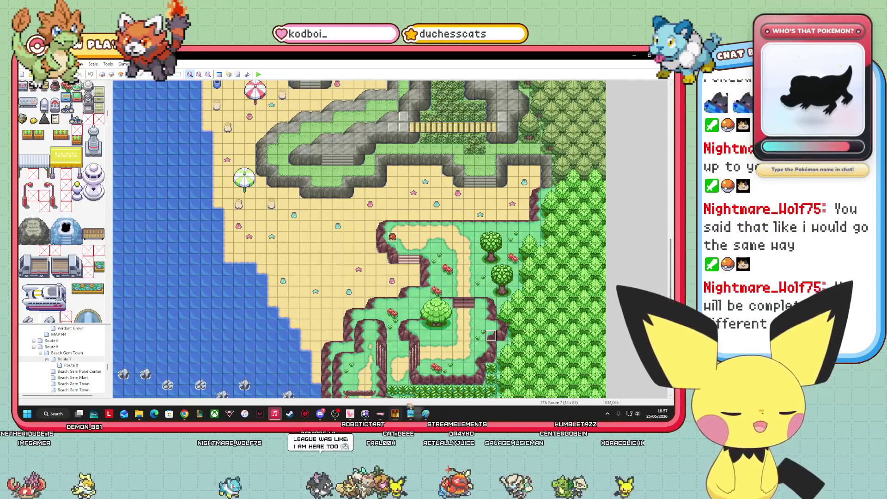
pyautogui.moveTo(426, 413)
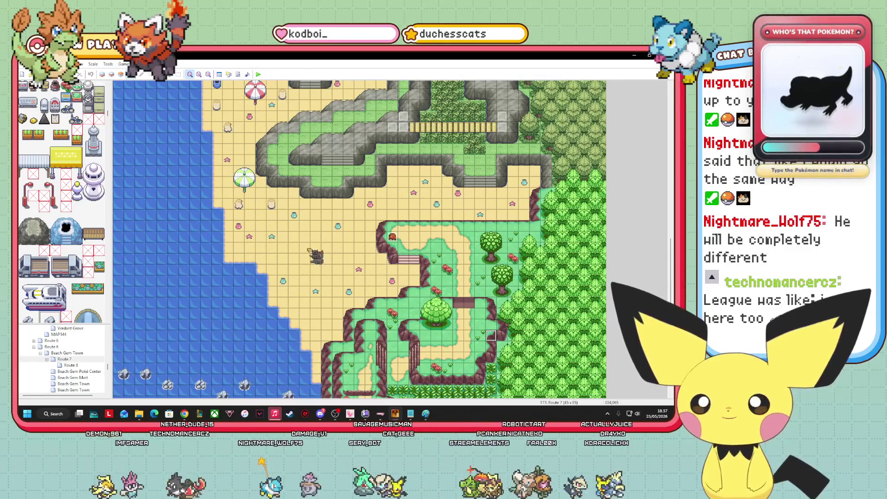
pyautogui.scroll(5, 308, 250)
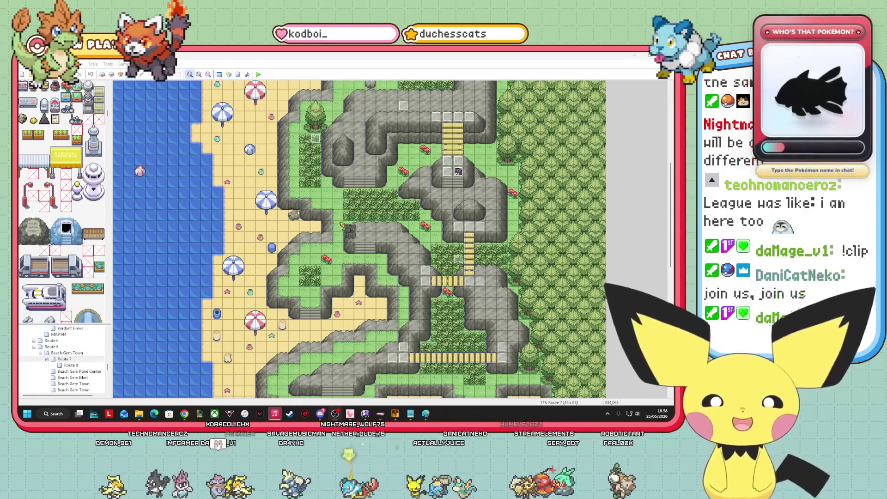
pyautogui.scroll(3, 360, 239)
pyautogui.scroll(2, 359, 239)
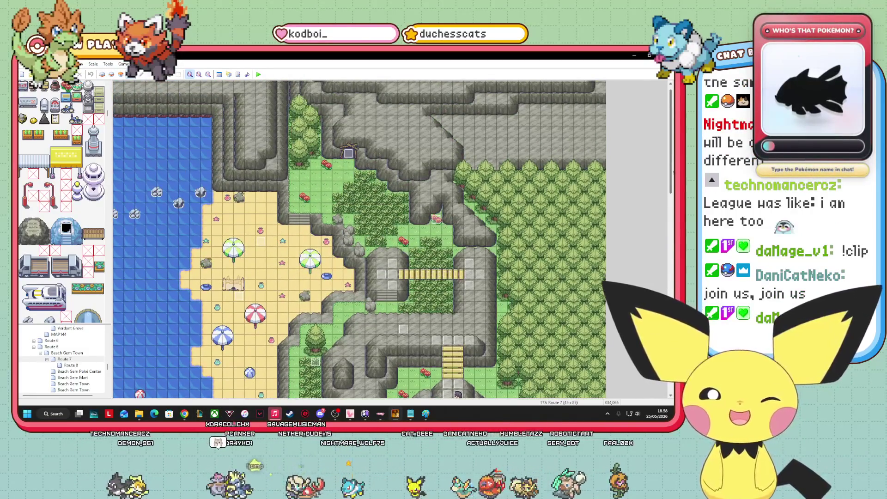
pyautogui.scroll(-3, 359, 239)
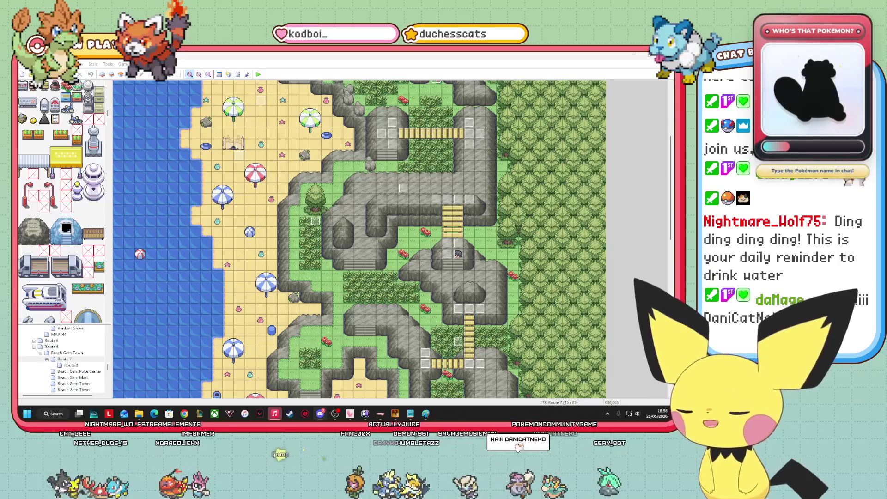
pyautogui.click(635, 56)
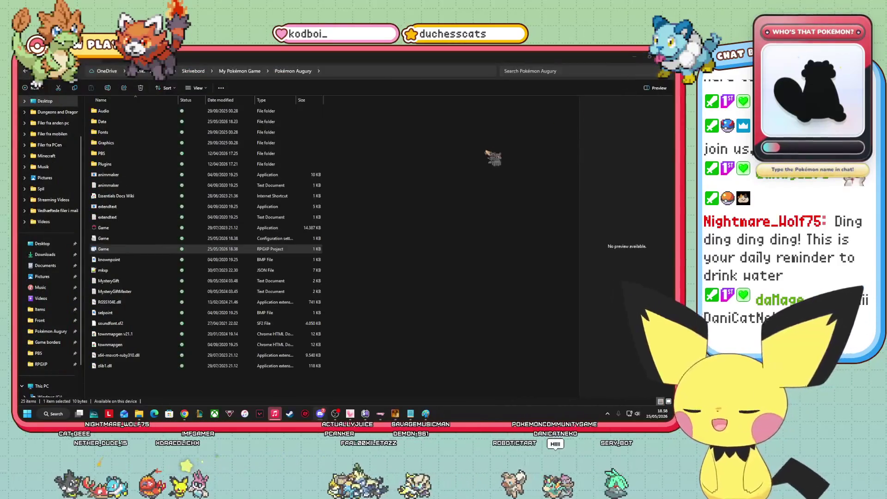
# Restore RPG Maker XP from the taskbar so the Route 7 map is showing again.
pyautogui.click(426, 414)
pyautogui.moveTo(410, 413)
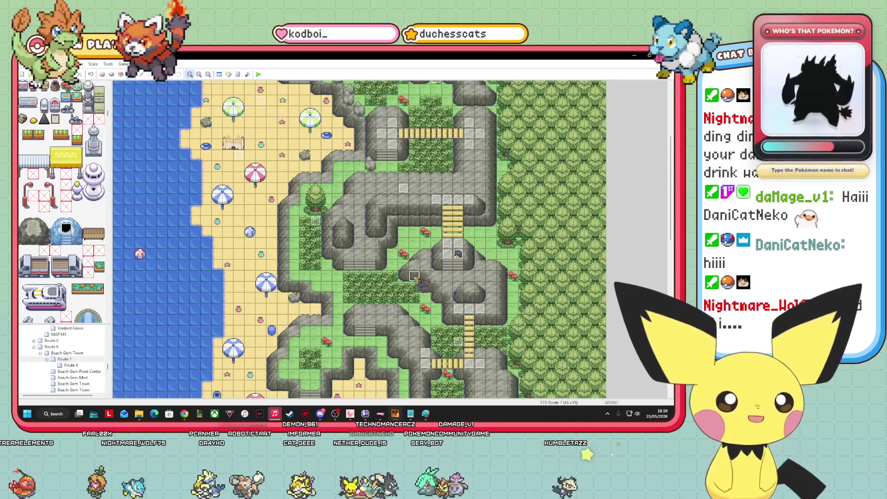
# Create an event on the grass among the cliffs and drag it left to 020,036.
pyautogui.doubleClick(422, 289)
pyautogui.click(437, 341)
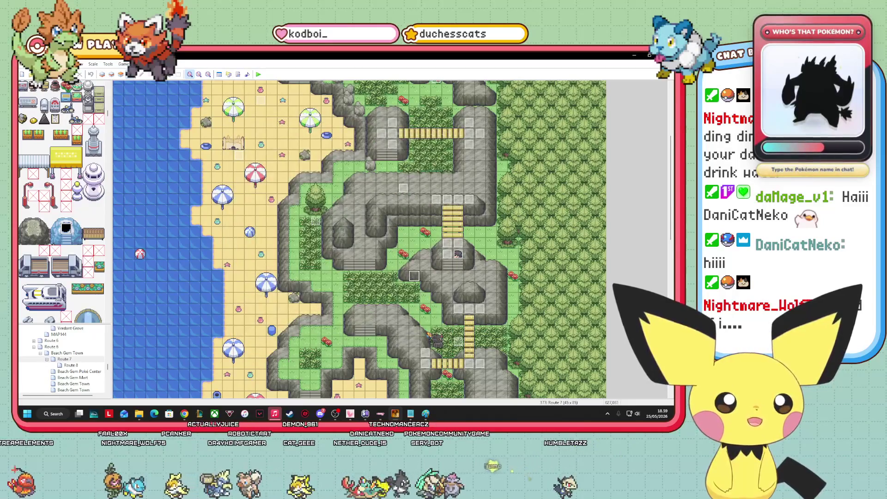
pyautogui.moveTo(435, 289); pyautogui.dragTo(429, 283)
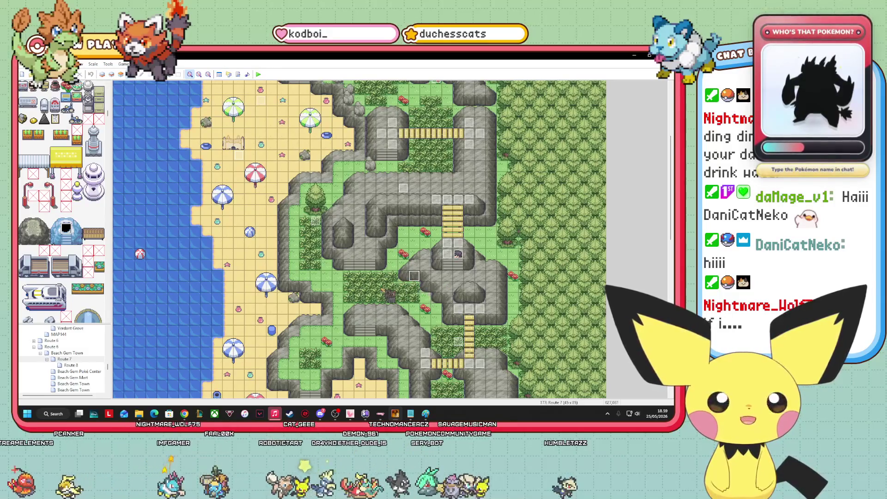
pyautogui.moveTo(374, 323)
pyautogui.mouseDown()
pyautogui.moveTo(340, 334)
pyautogui.moveTo(317, 376)
pyautogui.moveTo(325, 369)
pyautogui.moveTo(312, 365)
pyautogui.moveTo(327, 358)
pyautogui.mouseUp()
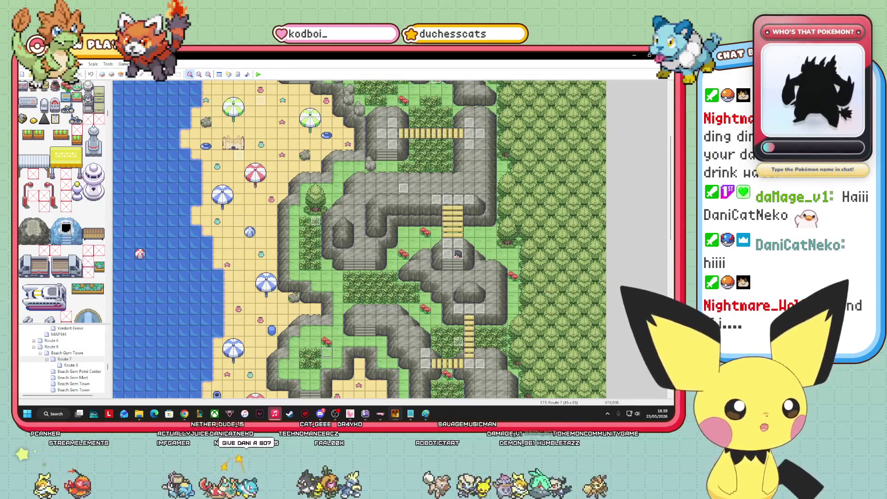
pyautogui.moveTo(672, 208); pyautogui.dragTo(662, 145)
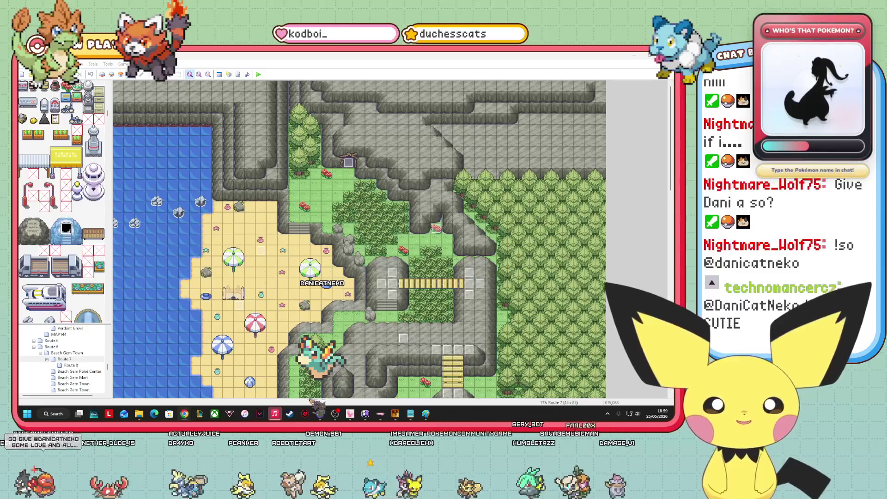
pyautogui.moveTo(335, 413)
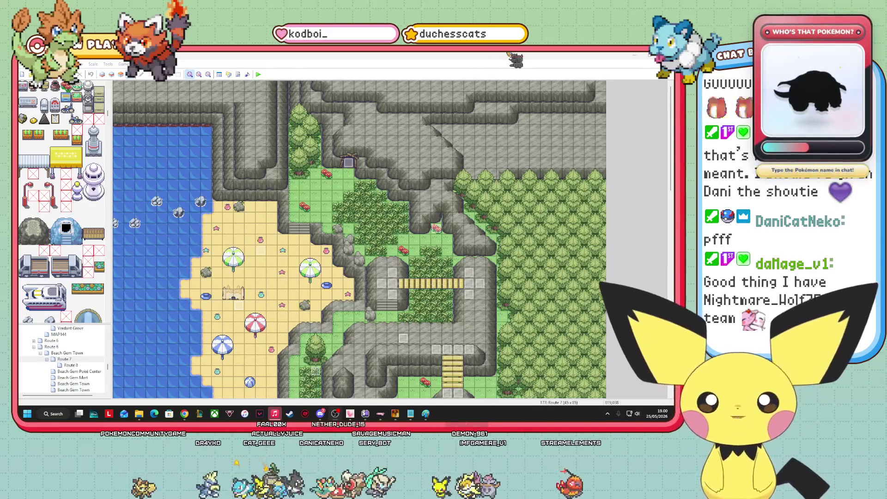
pyautogui.click(672, 178)
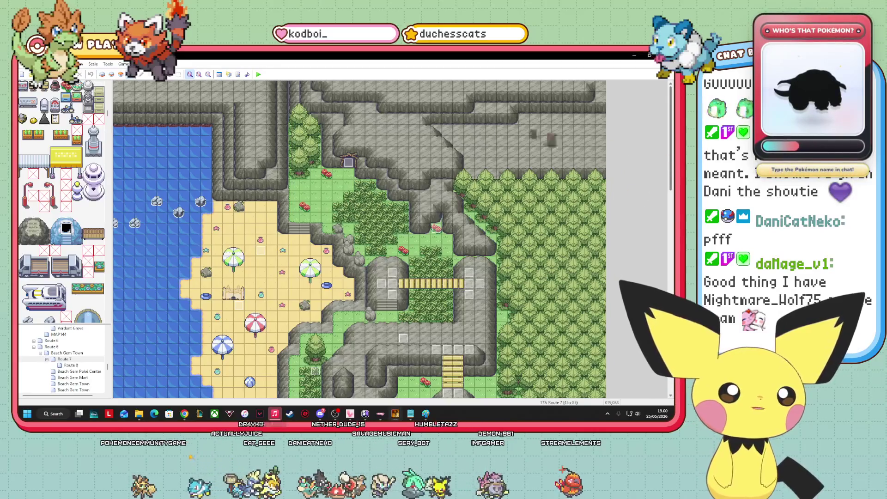
pyautogui.press('F6')
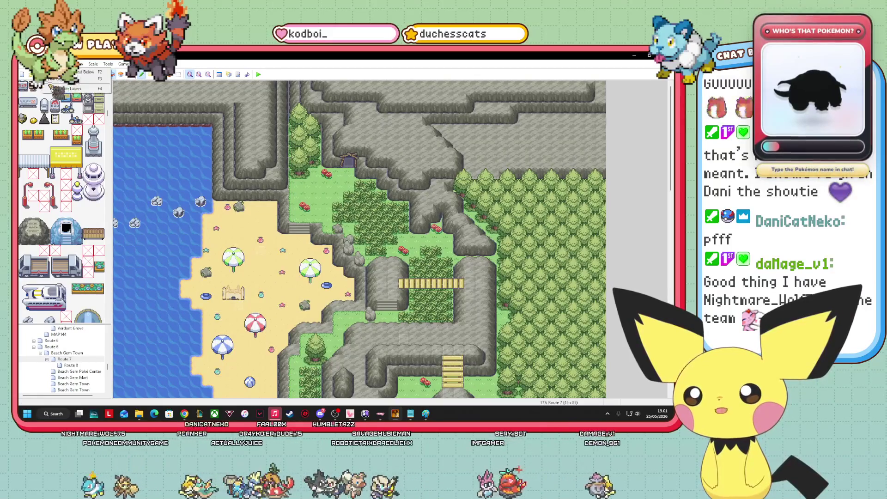
pyautogui.press('F4')
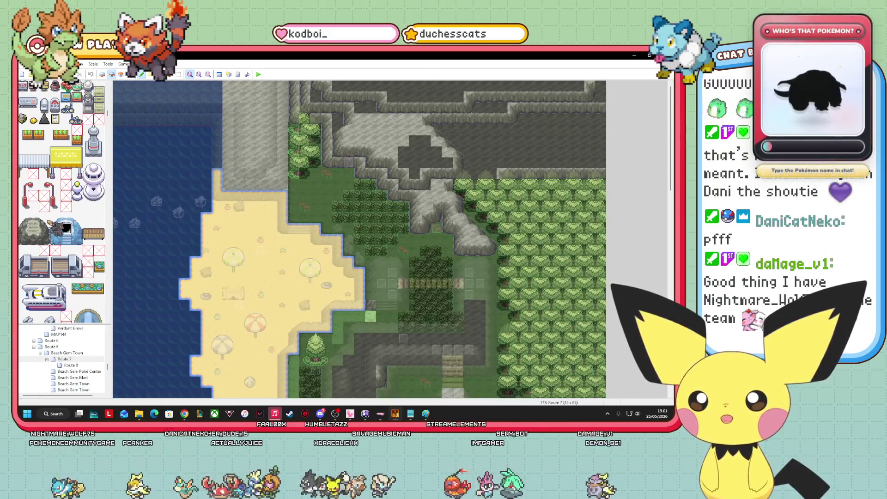
pyautogui.scroll(-5, 69, 208)
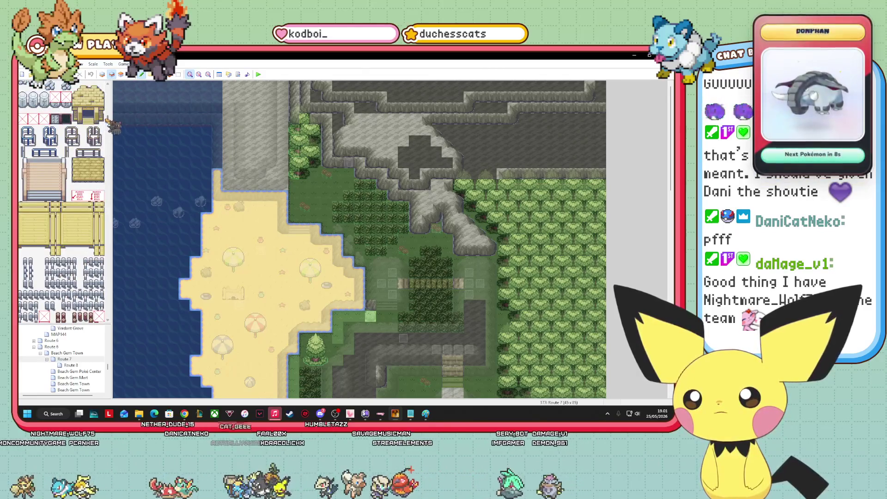
pyautogui.scroll(-10, 87, 225)
pyautogui.scroll(-10, 56, 279)
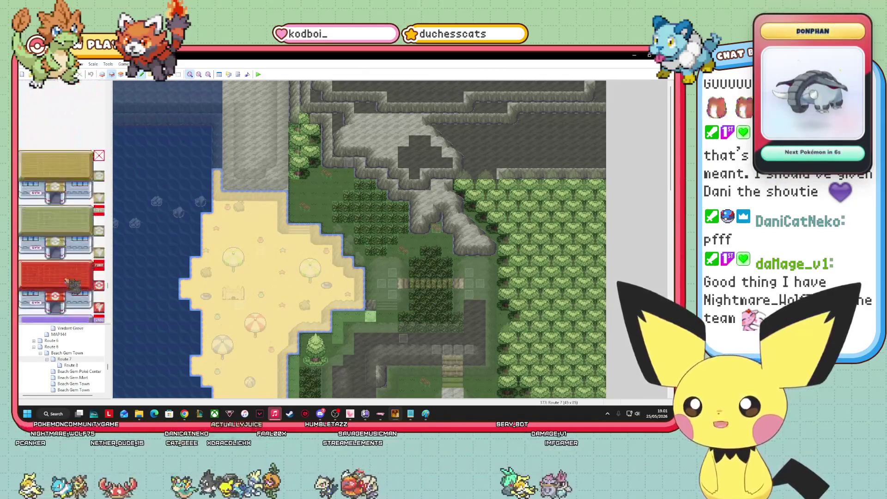
pyautogui.scroll(-10, 65, 278)
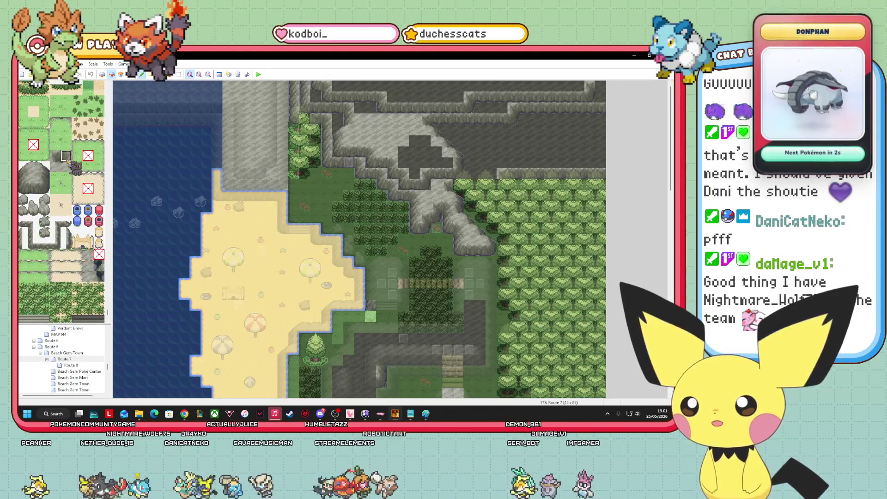
pyautogui.click(33, 188)
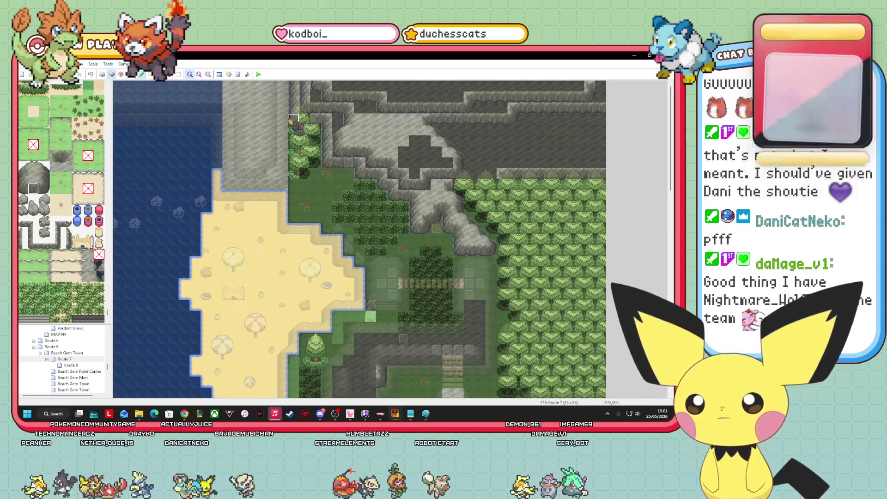
pyautogui.press('F8')
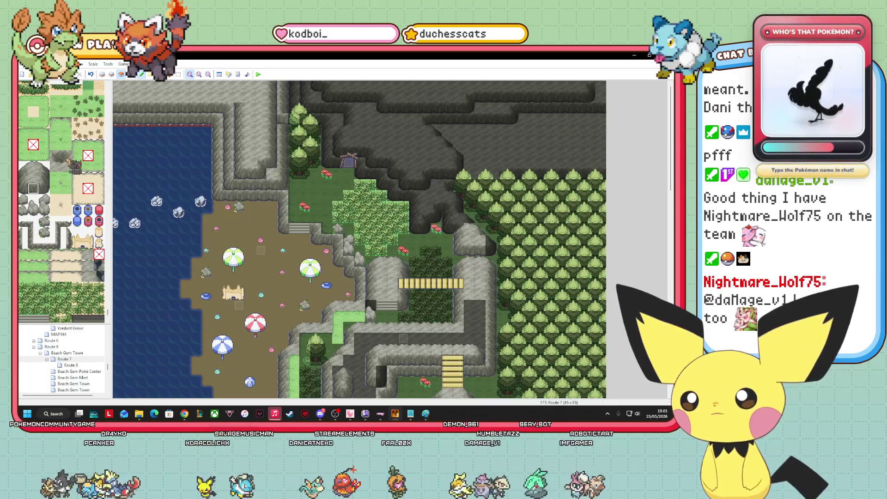
pyautogui.click(138, 75)
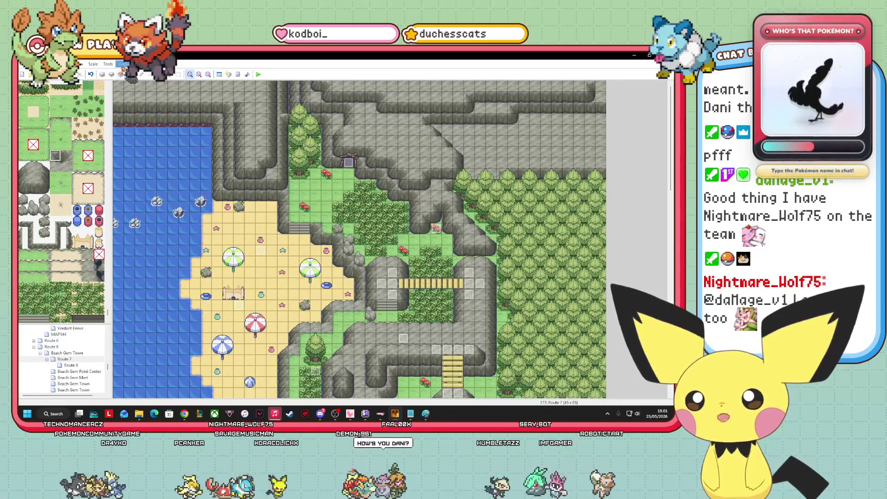
pyautogui.click(112, 75)
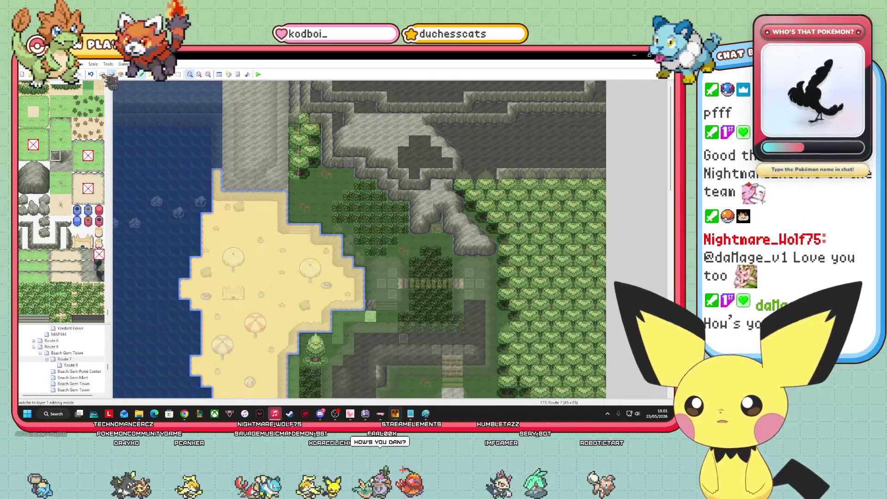
pyautogui.click(112, 74)
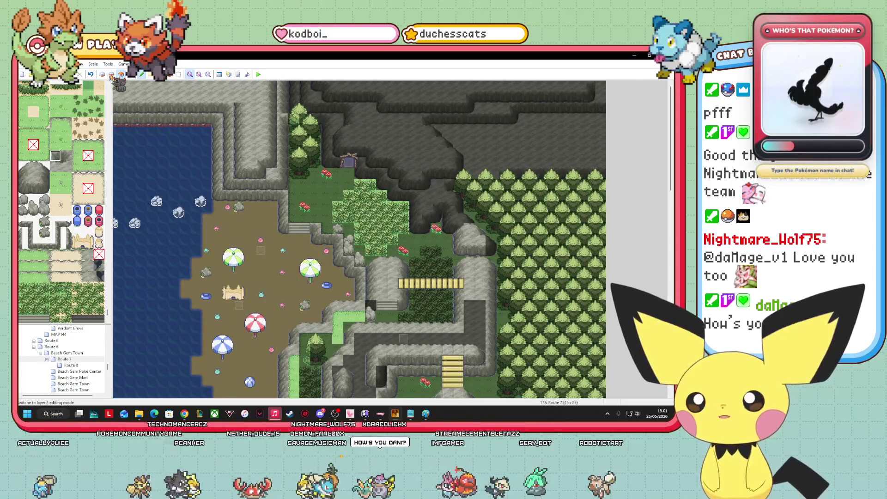
pyautogui.click(111, 74)
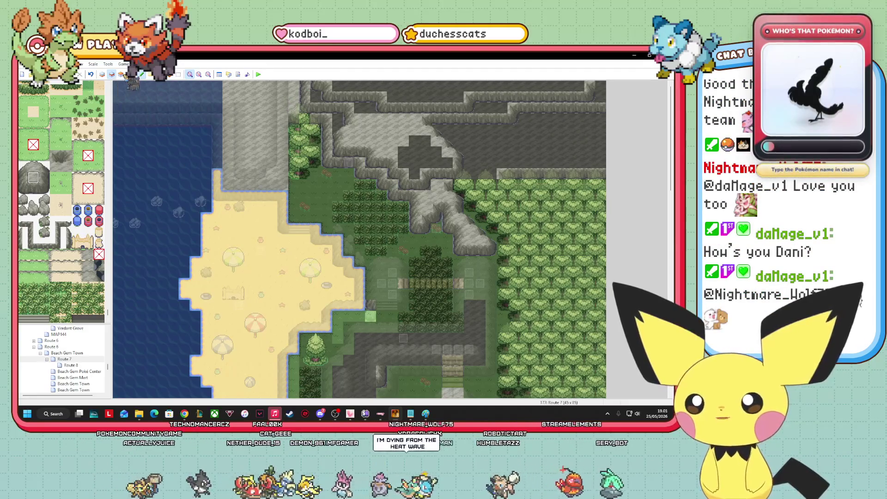
pyautogui.click(121, 75)
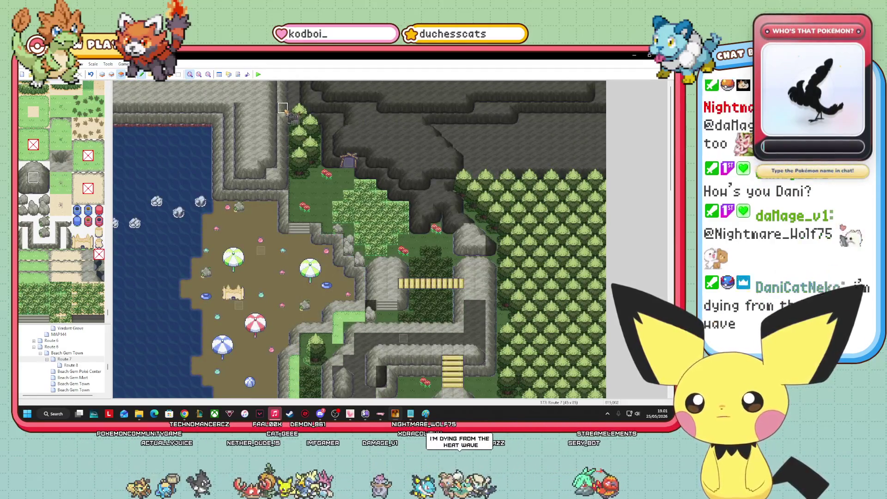
pyautogui.click(134, 75)
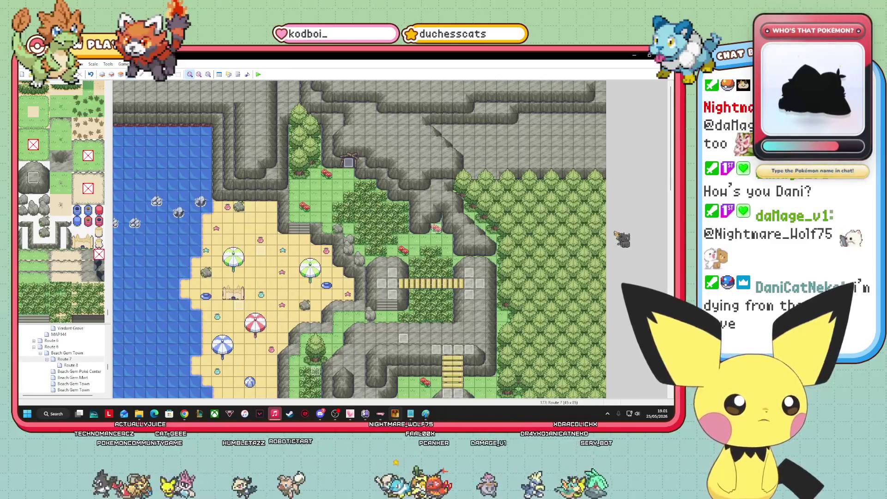
pyautogui.scroll(-10, 359, 239)
pyautogui.scroll(-8, 660, 386)
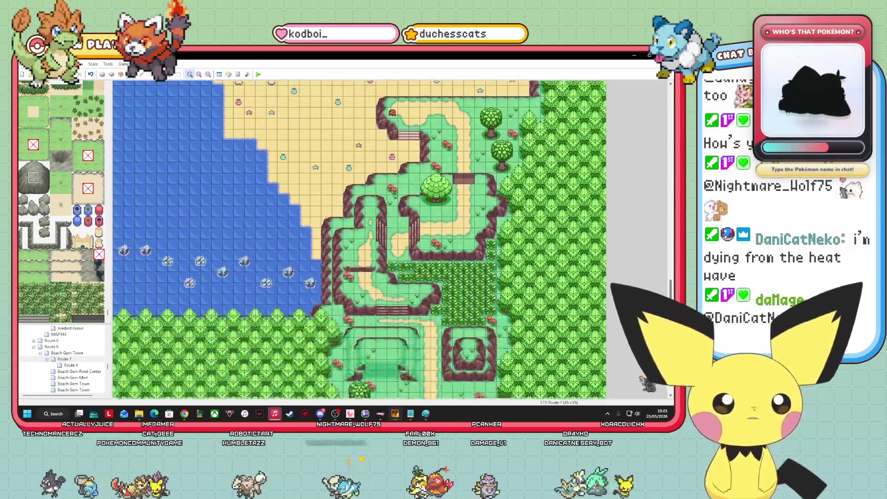
pyautogui.scroll(1, 659, 386)
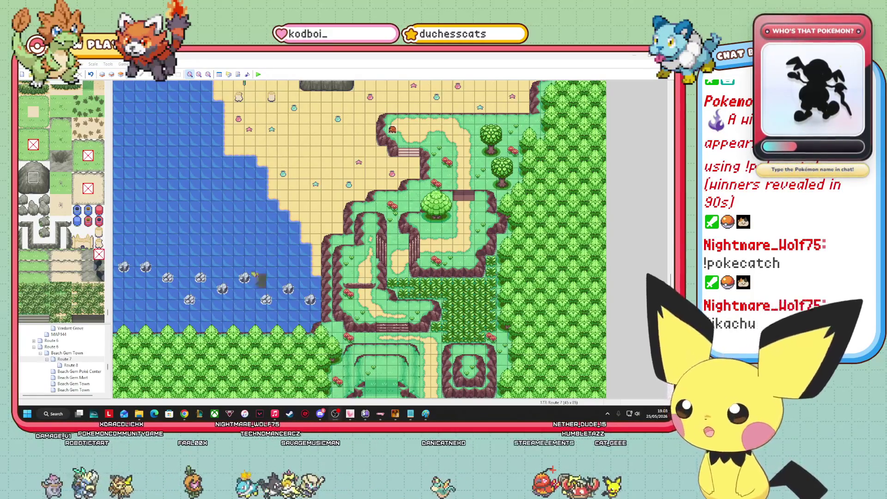
pyautogui.scroll(15, 359, 238)
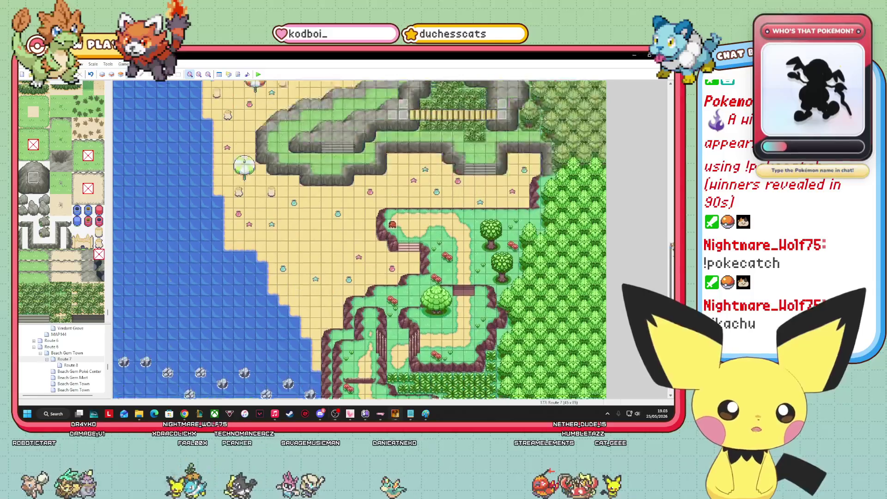
# Scroll the map, select beach tile 014,018, then switch to the Trainer Classes sprite folder.
pyautogui.moveTo(672, 172); pyautogui.dragTo(646, 84)
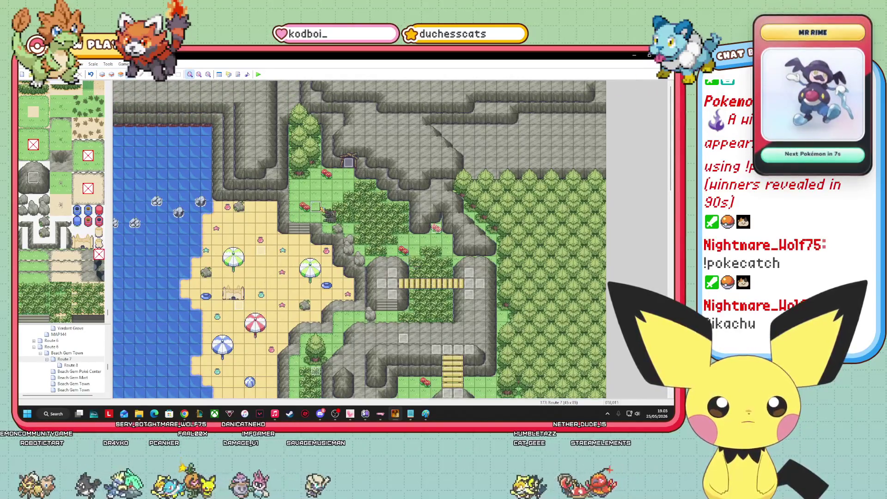
pyautogui.moveTo(342, 254)
pyautogui.mouseDown()
pyautogui.moveTo(307, 211)
pyautogui.moveTo(302, 236)
pyautogui.mouseUp()
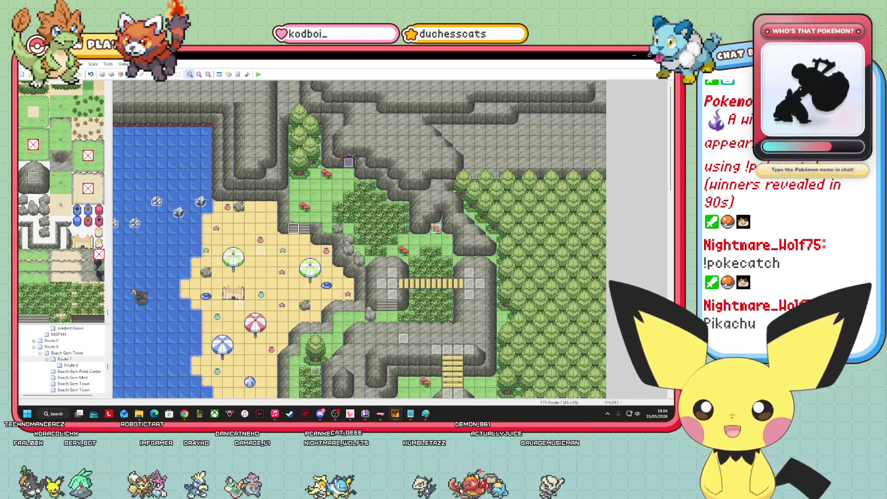
pyautogui.click(276, 283)
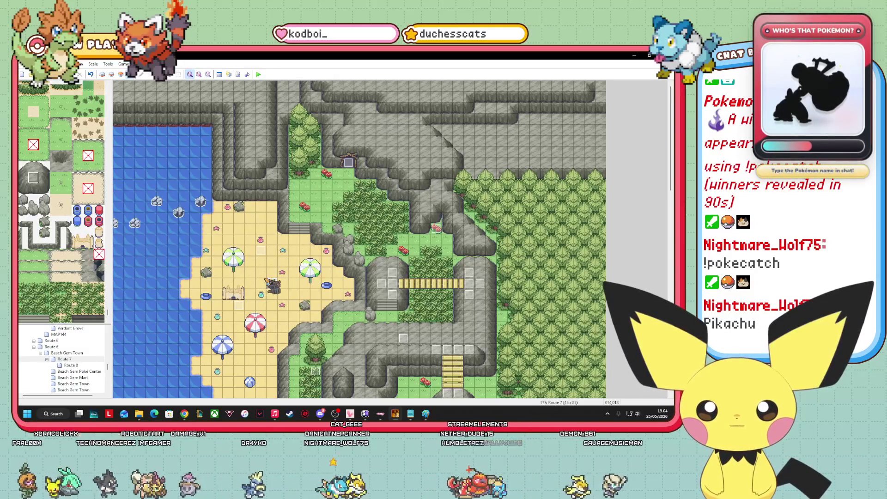
pyautogui.scroll(-5, 647, 222)
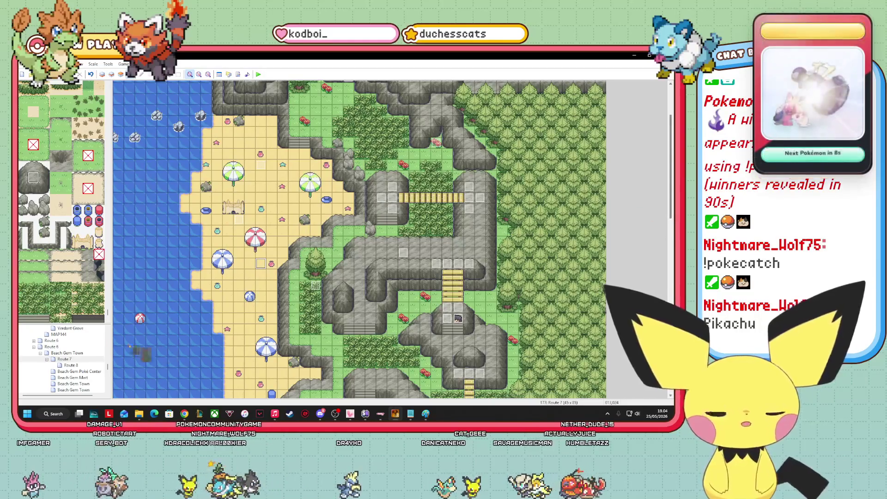
pyautogui.moveTo(139, 413)
pyautogui.moveTo(138, 379)
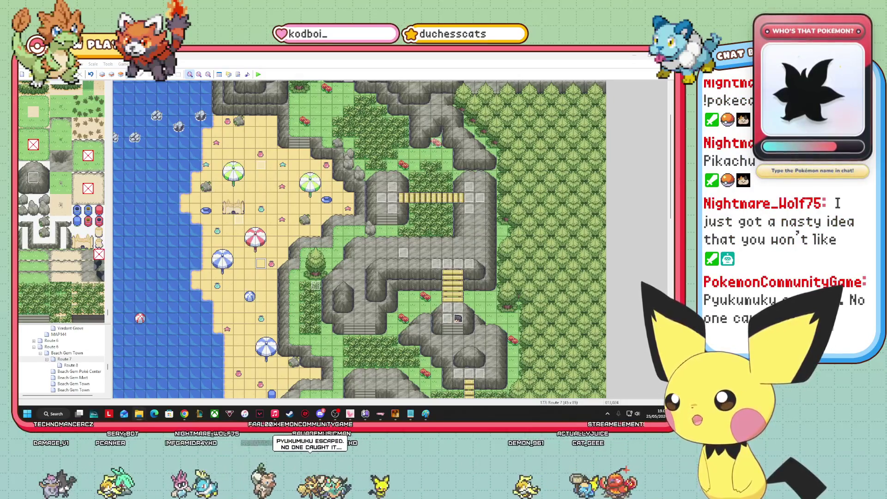
pyautogui.hotkey('alt', 'Tab')
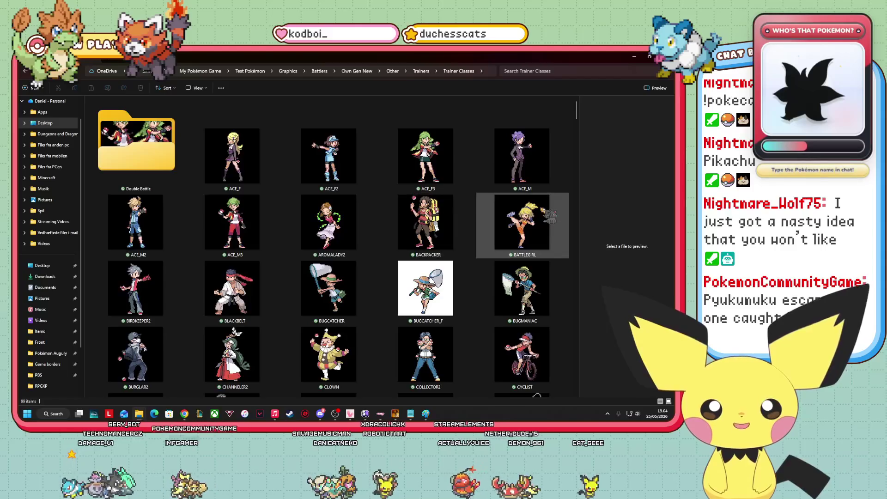
# Select the SWIMMER3_F and SWIMMER3_M trainer sprites, then return to the Route 7 map editor.
pyautogui.scroll(-5, 523, 203)
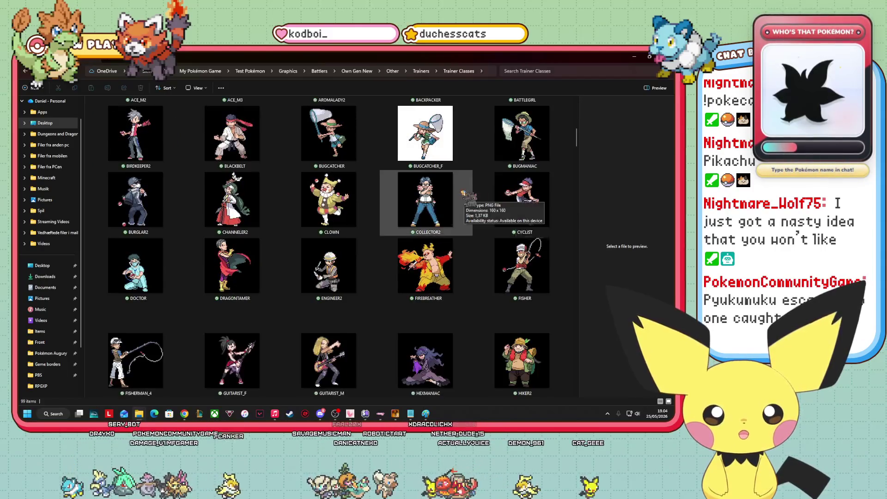
pyautogui.scroll(-5, 439, 205)
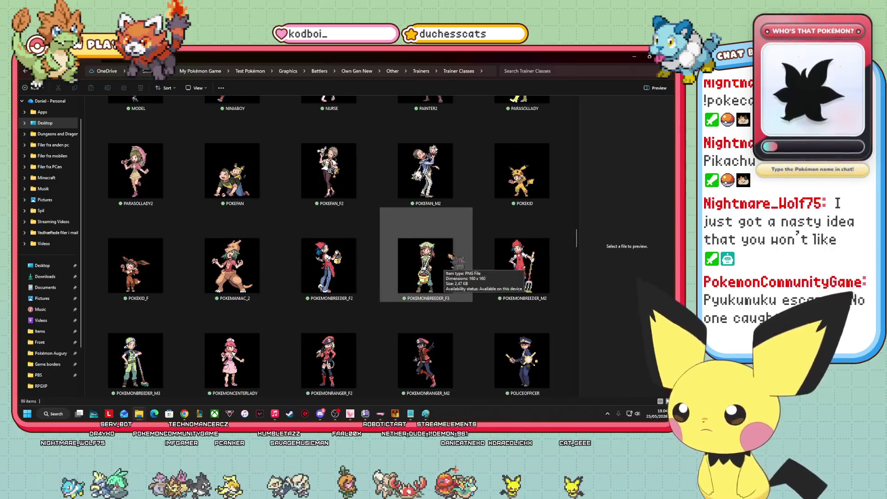
pyautogui.scroll(-3, 393, 253)
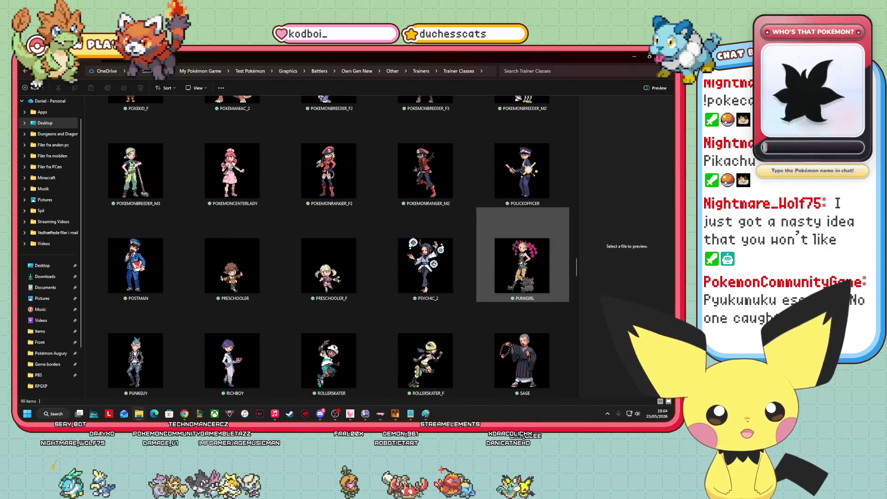
pyautogui.scroll(-3, 488, 293)
pyautogui.scroll(-3, 504, 300)
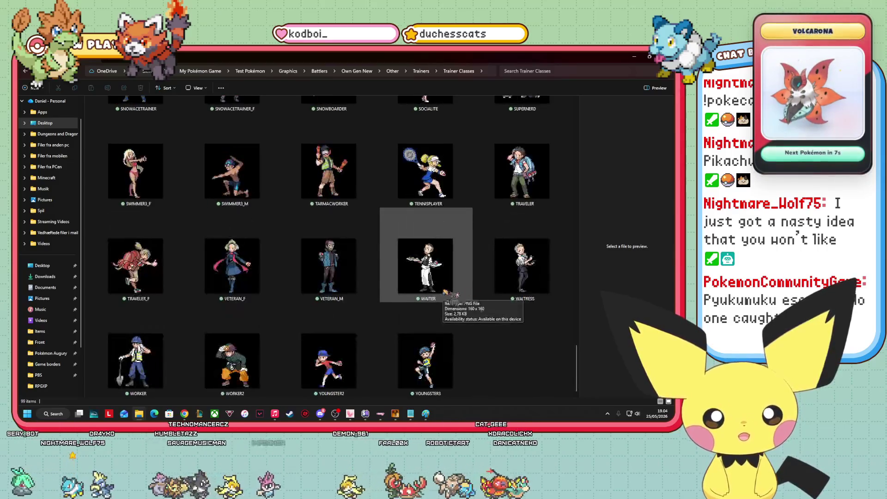
pyautogui.scroll(1, 527, 329)
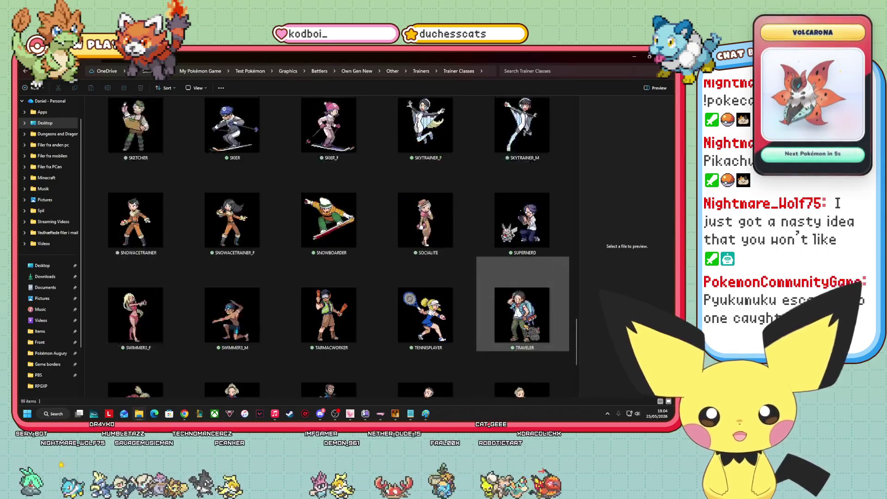
pyautogui.scroll(-1, 317, 327)
pyautogui.click(135, 229)
pyautogui.keyDown('ctrl'); pyautogui.click(260, 257); pyautogui.keyUp('ctrl')
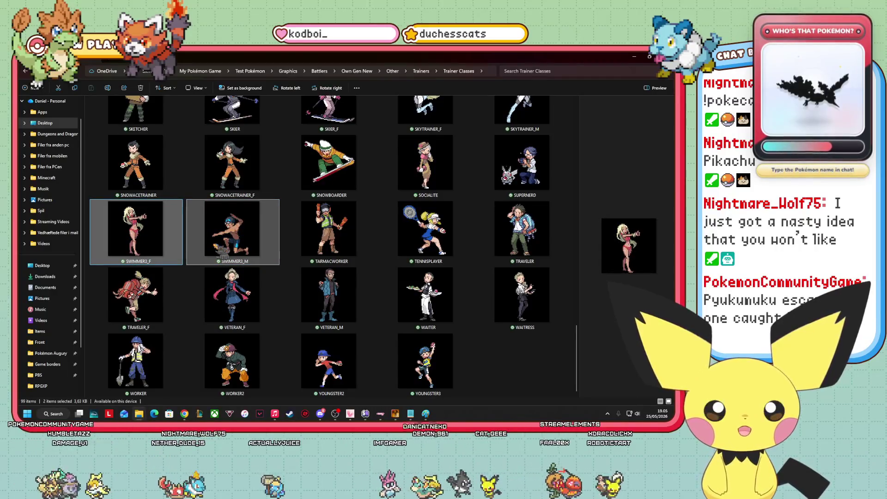
pyautogui.click(395, 414)
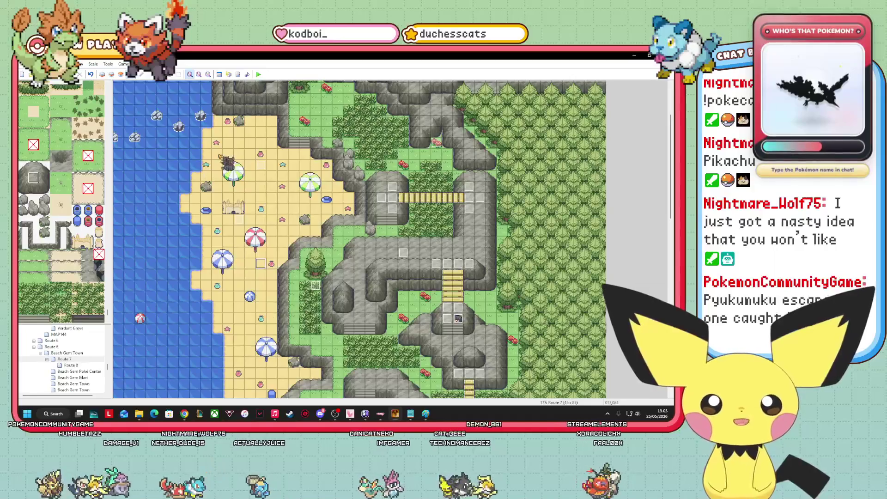
pyautogui.scroll(-5, 359, 239)
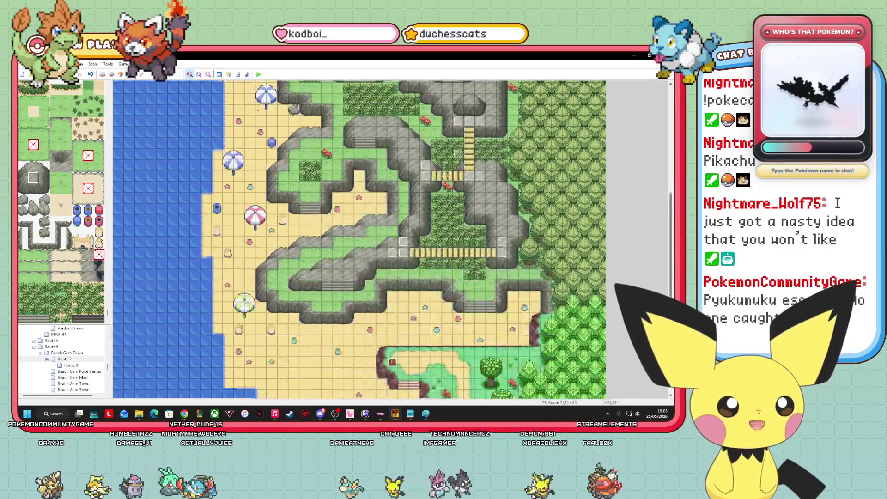
pyautogui.scroll(-1, 359, 239)
pyautogui.scroll(2, 359, 239)
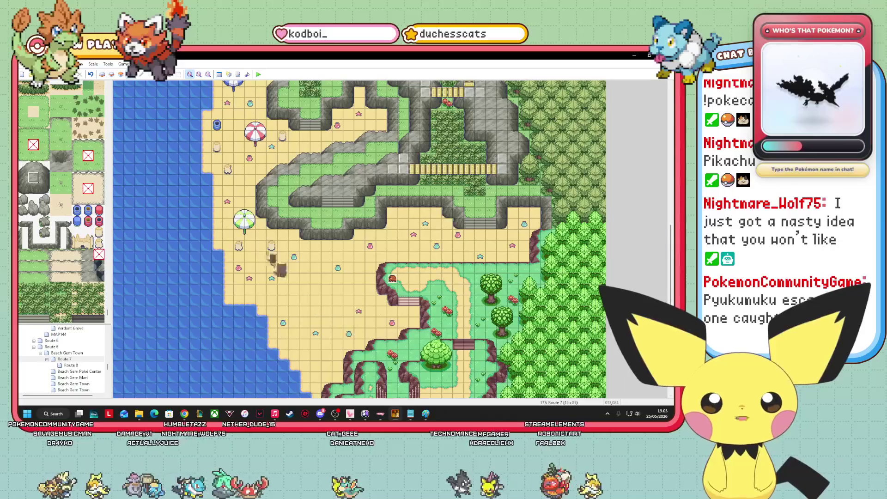
pyautogui.scroll(7, 359, 240)
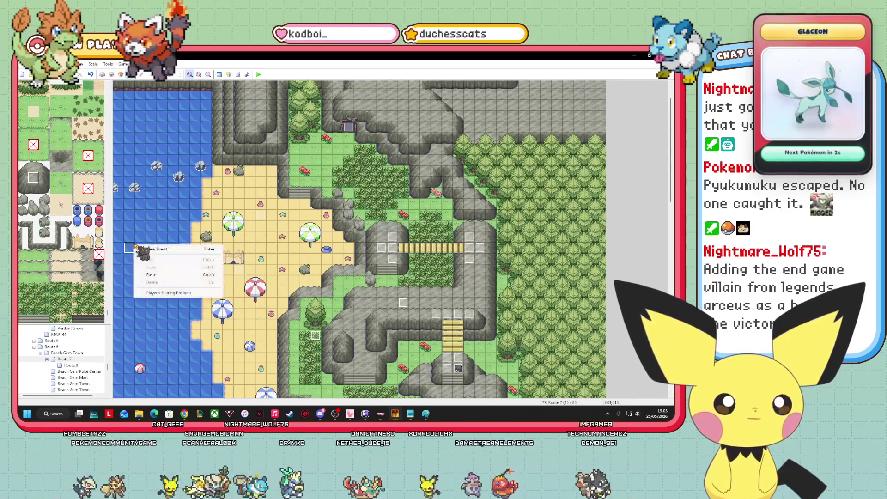
pyautogui.click(370, 346)
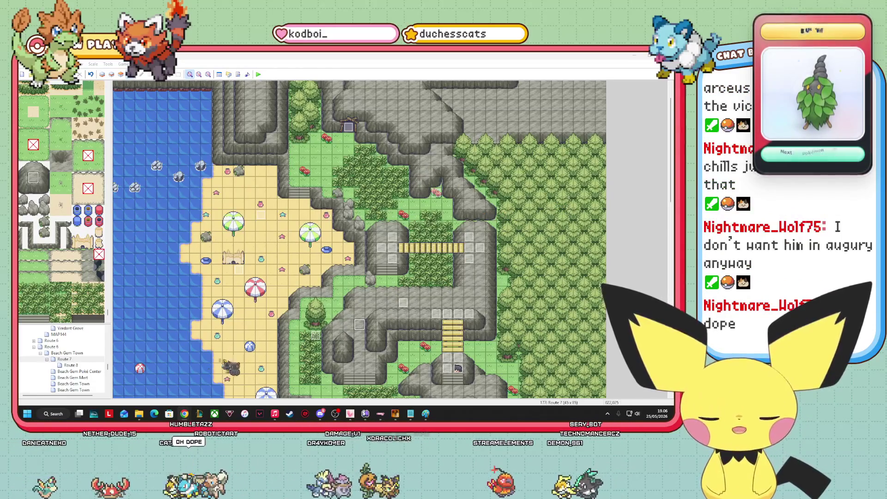
pyautogui.moveTo(140, 416)
pyautogui.click(139, 379)
# Go up to Trainers, open World Masters, preview CHAMPION_Blue and switch to large icons.
pyautogui.scroll(5, 324, 231)
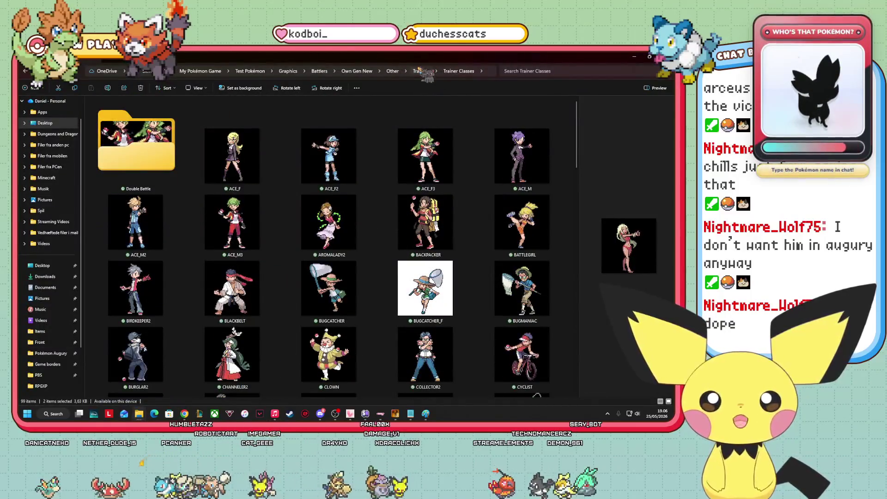
pyautogui.click(424, 71)
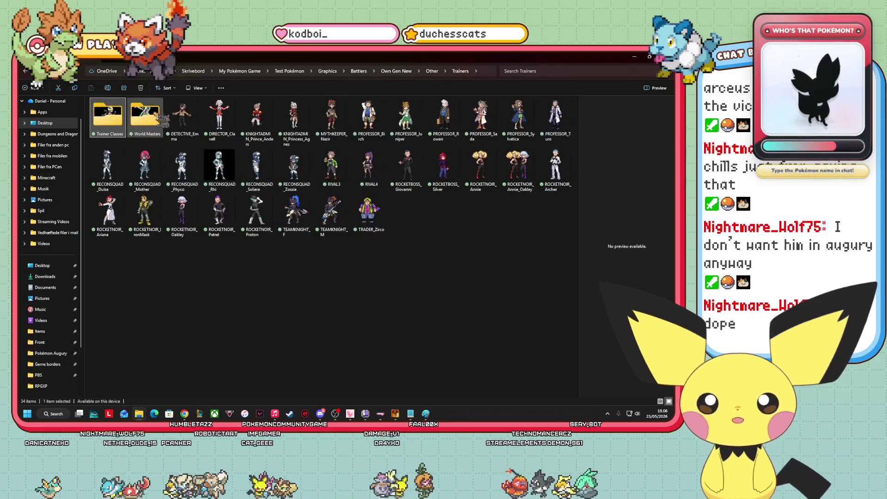
pyautogui.doubleClick(161, 304)
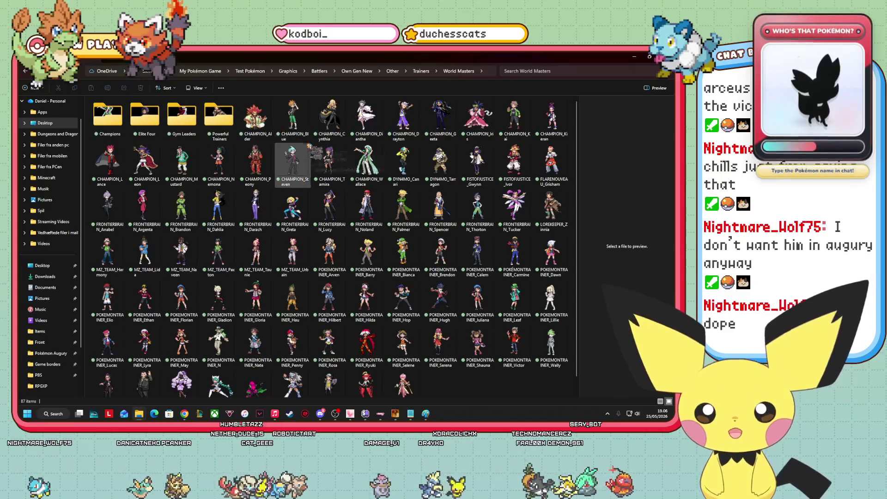
pyautogui.click(302, 126)
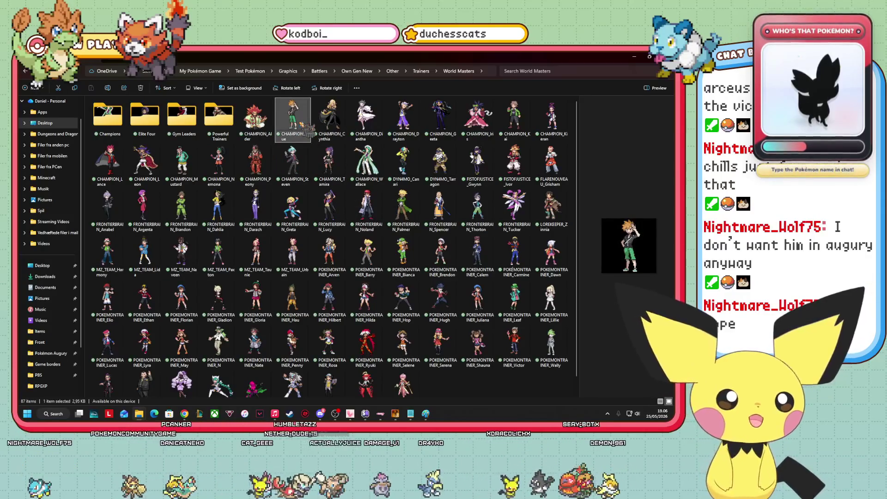
pyautogui.click(198, 87)
pyautogui.click(199, 111)
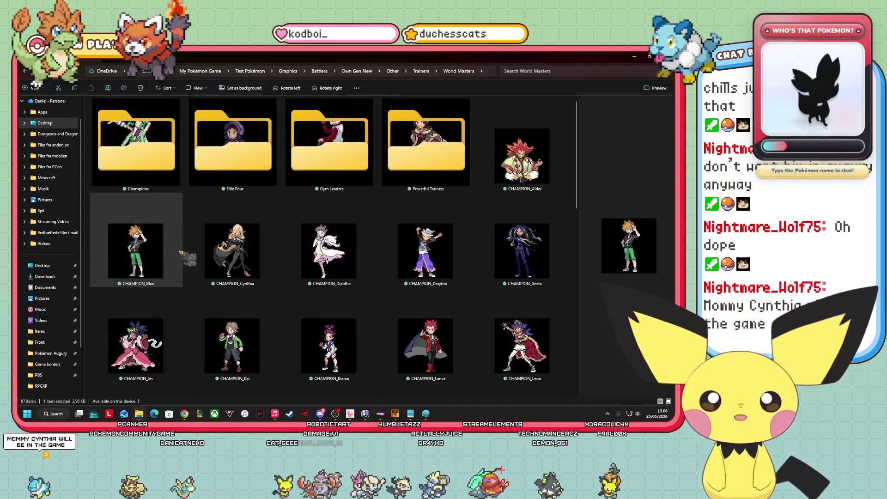
# Preview the Cynthia, Diantha, Geeta, Iris, Kai, Leon, Gwynn and Steven sprites.
pyautogui.click(261, 254)
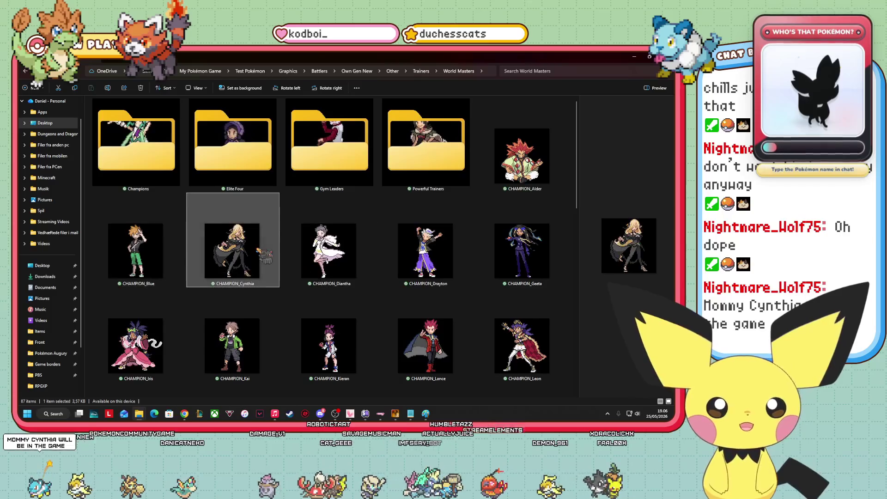
pyautogui.click(365, 251)
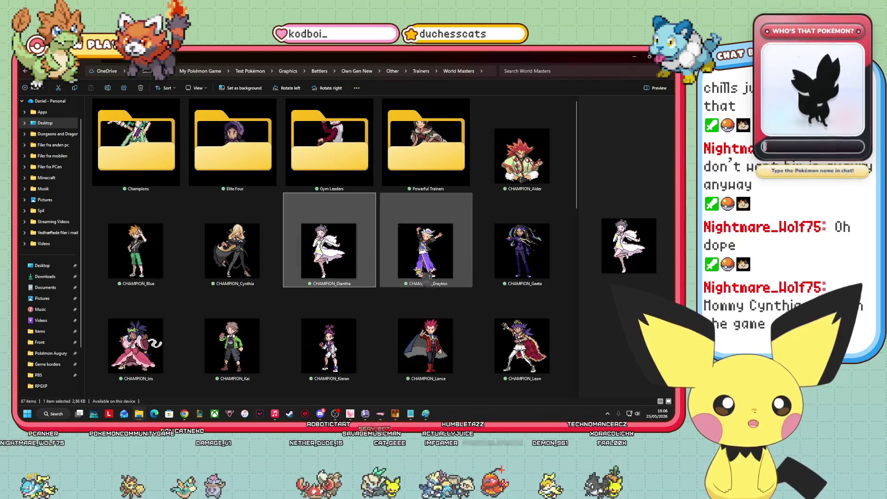
pyautogui.click(527, 277)
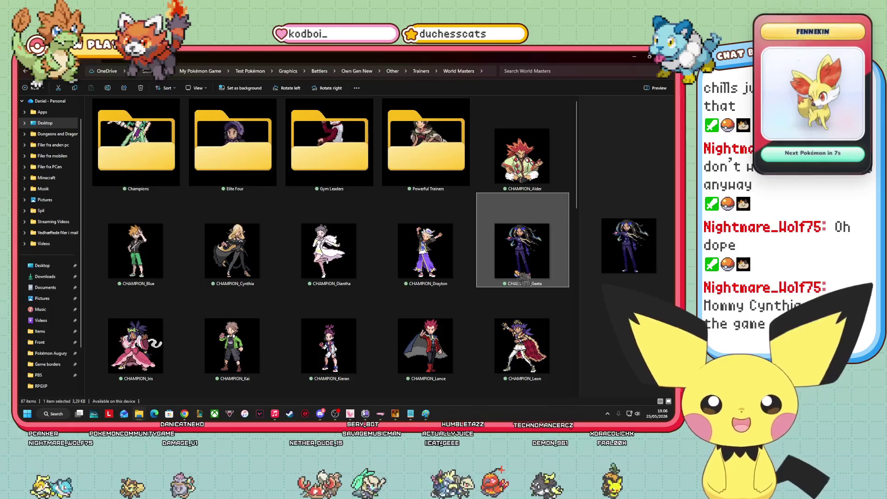
pyautogui.click(159, 360)
pyautogui.scroll(-3, 192, 340)
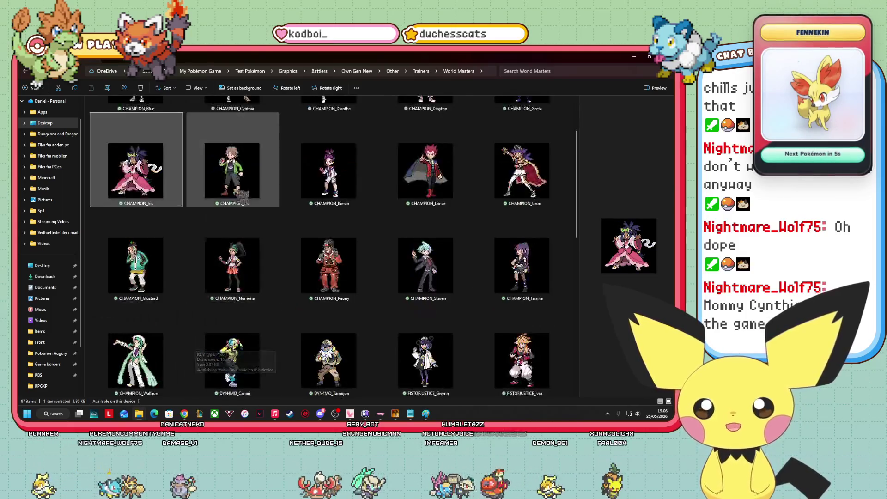
pyautogui.click(233, 171)
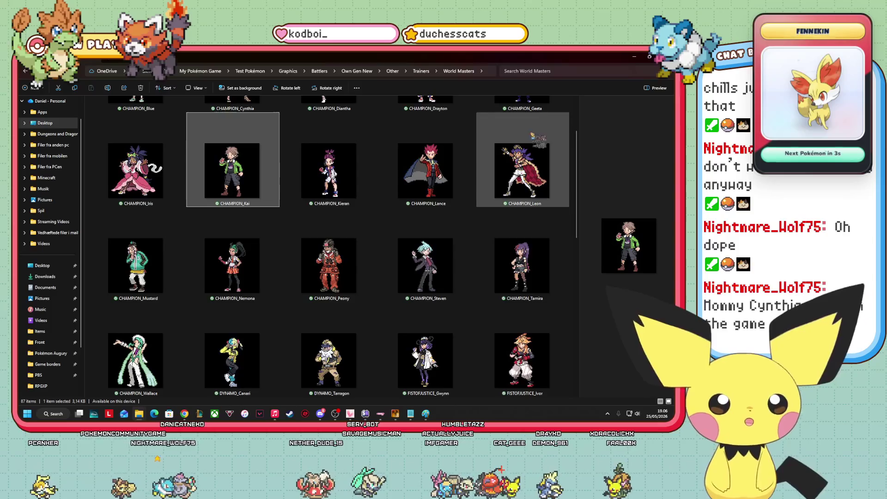
pyautogui.click(522, 175)
pyautogui.scroll(-3, 426, 171)
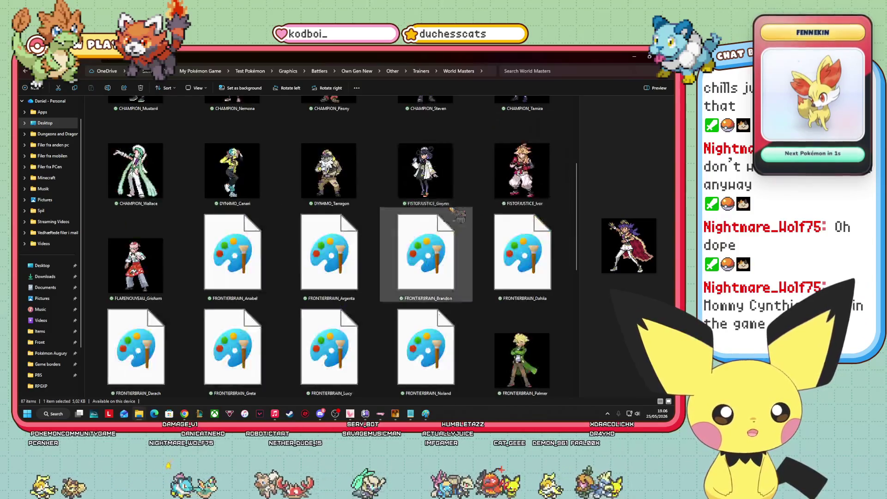
pyautogui.click(426, 171)
pyautogui.scroll(3, 427, 171)
pyautogui.click(425, 250)
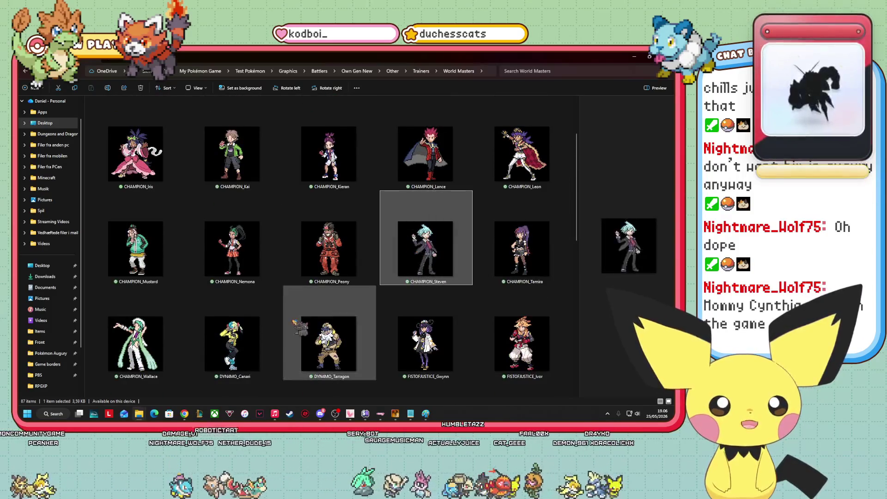
# Preview the DYNAMO_Canari, FRONTIERBRAIN_Greta, MZ_TEAM_Paxton and MZ_TEAM_Urbain sprites, then scroll back up.
pyautogui.scroll(-2, 332, 289)
pyautogui.click(252, 232)
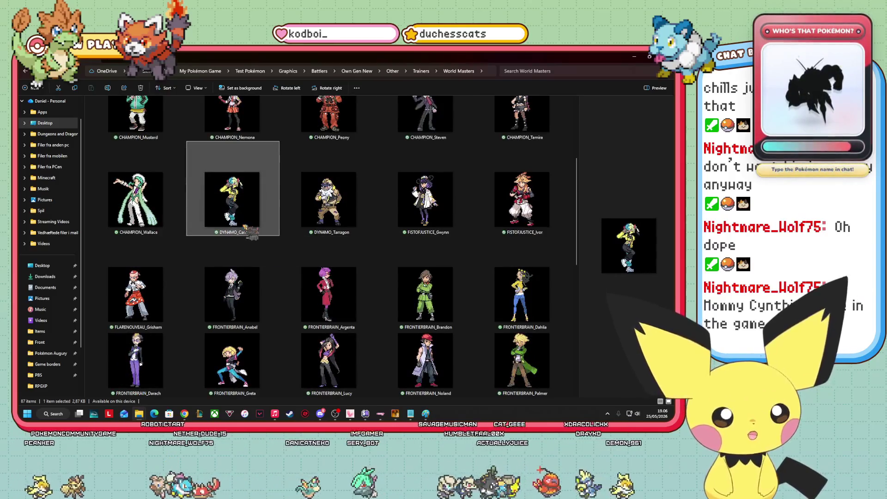
pyautogui.scroll(-4, 462, 187)
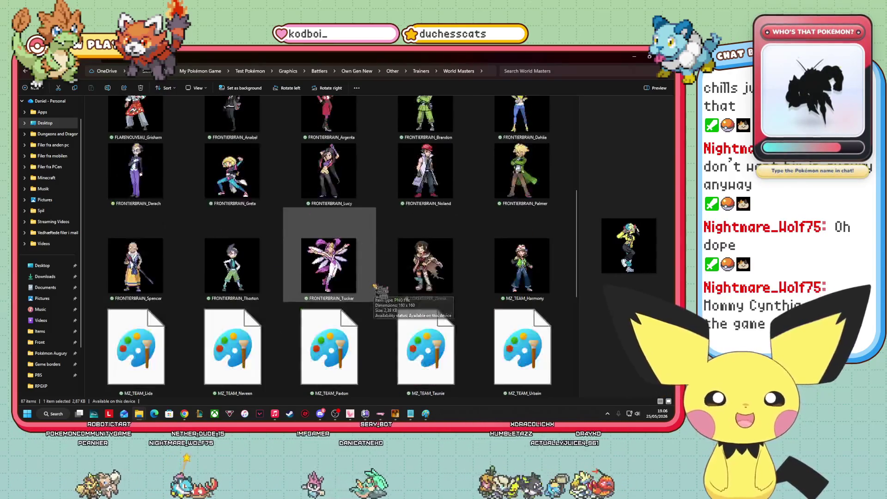
pyautogui.click(271, 190)
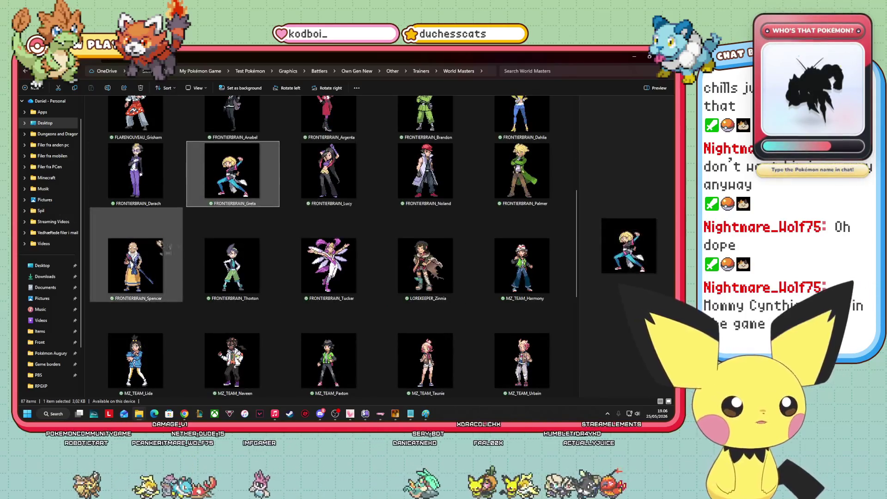
pyautogui.scroll(-3, 368, 162)
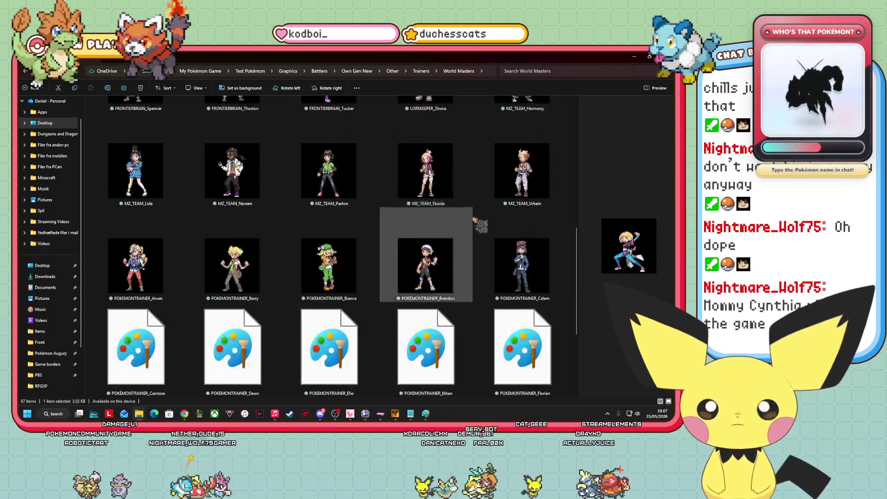
pyautogui.click(360, 167)
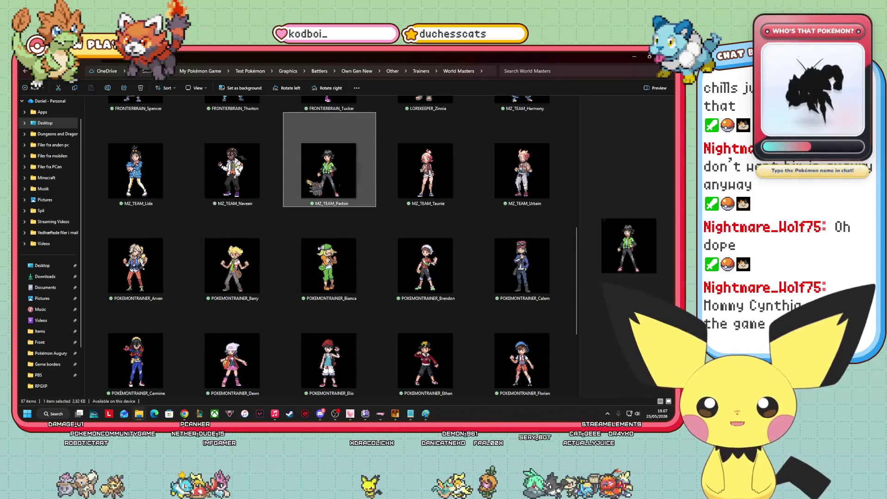
pyautogui.click(513, 194)
pyautogui.scroll(-5, 369, 277)
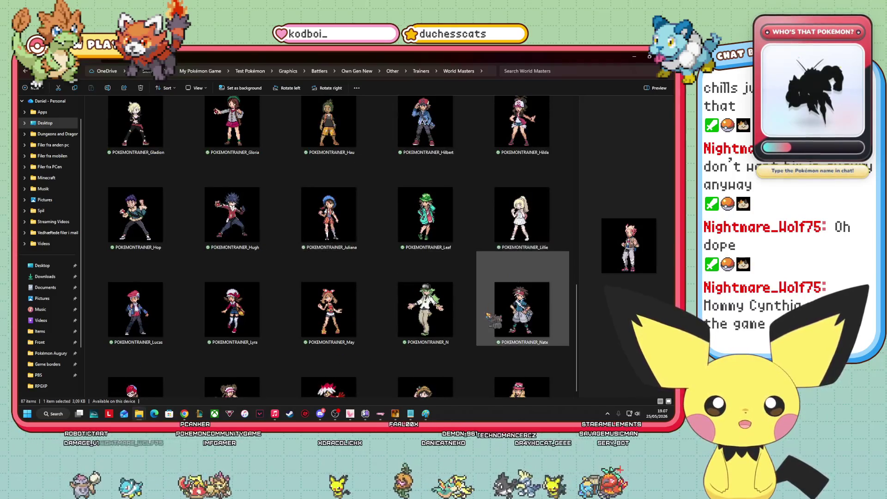
pyautogui.scroll(-5, 490, 316)
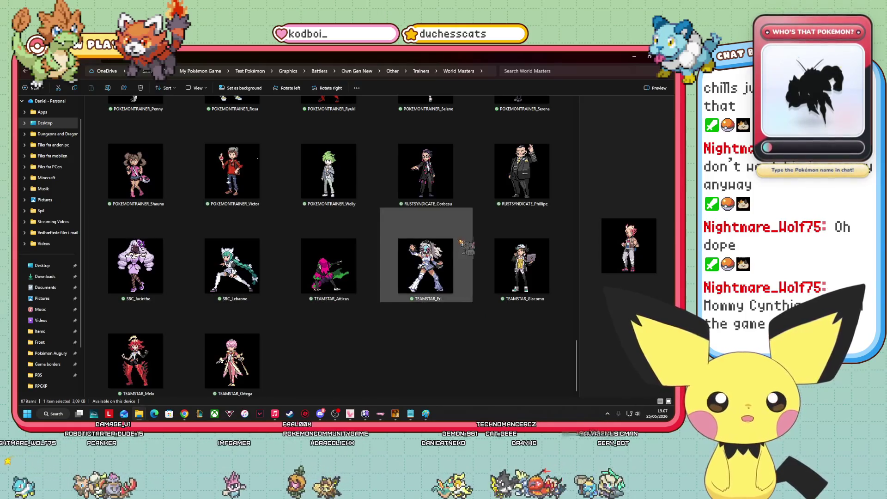
pyautogui.scroll(2, 315, 265)
pyautogui.scroll(5, 315, 265)
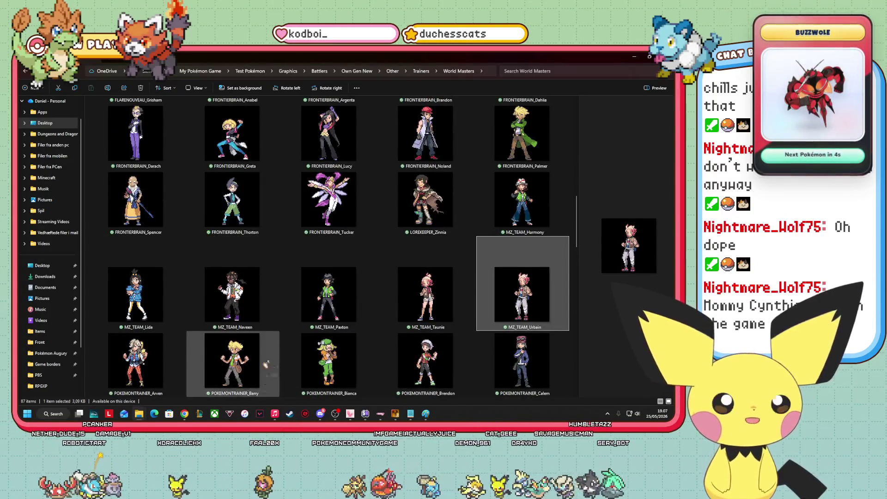
pyautogui.scroll(5, 329, 295)
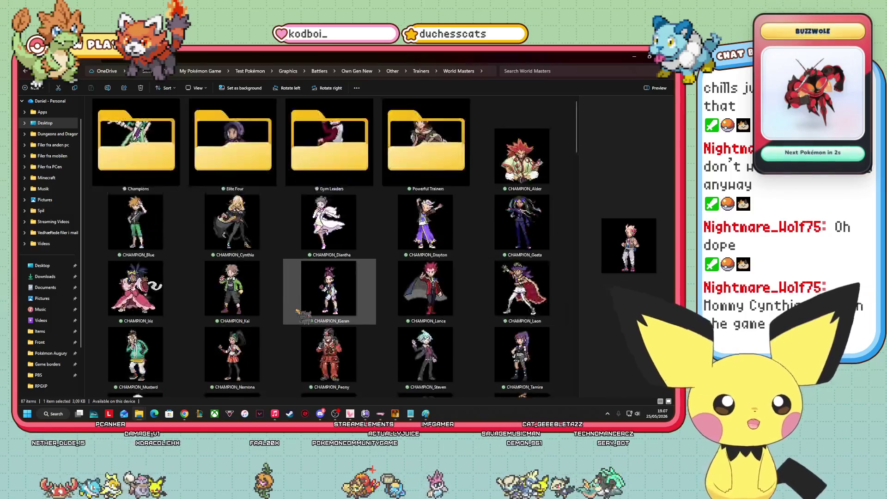
# Preview CHAMPION_Cynthia, Diantha and Geeta again, then scroll down the folder and back up.
pyautogui.click(259, 235)
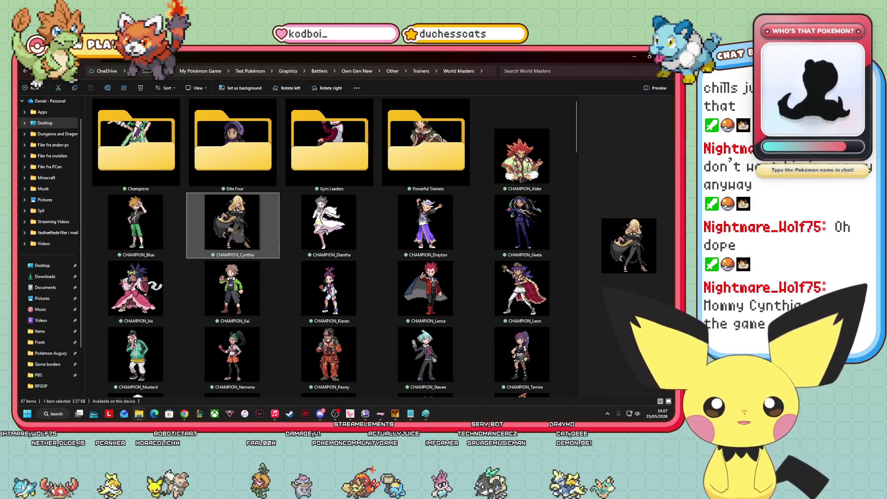
pyautogui.click(316, 228)
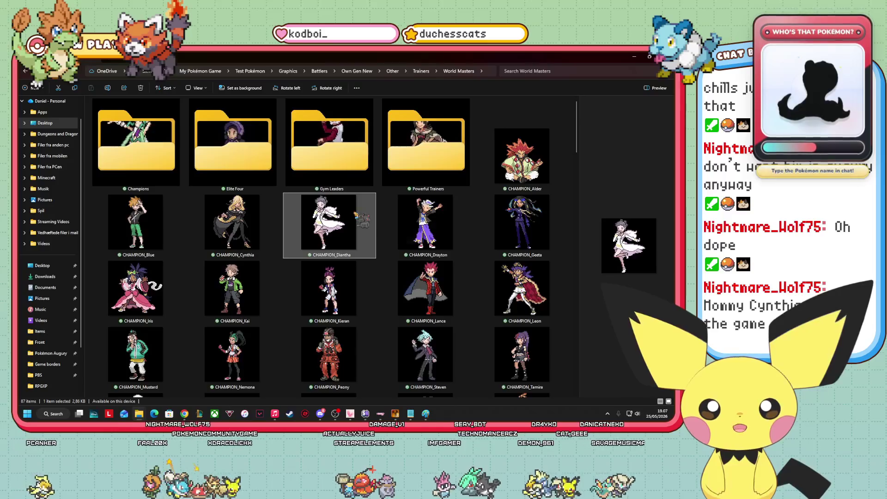
pyautogui.click(526, 227)
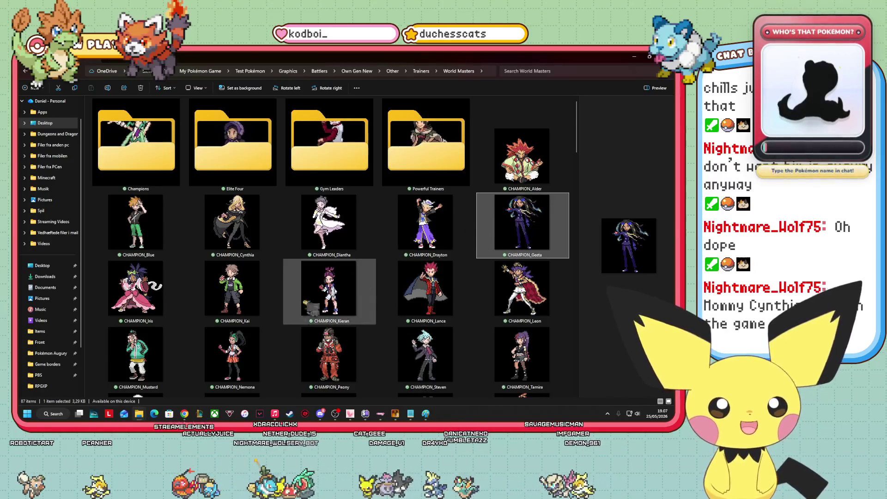
pyautogui.scroll(-10, 227, 310)
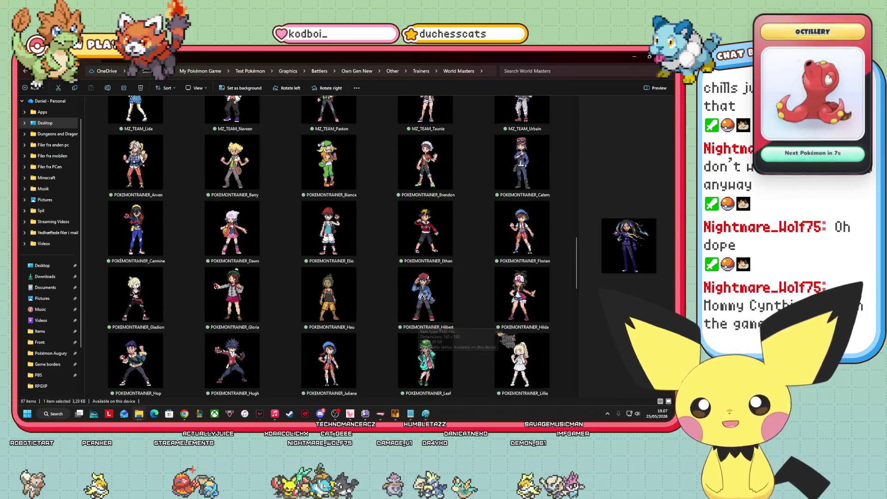
pyautogui.scroll(-3, 457, 346)
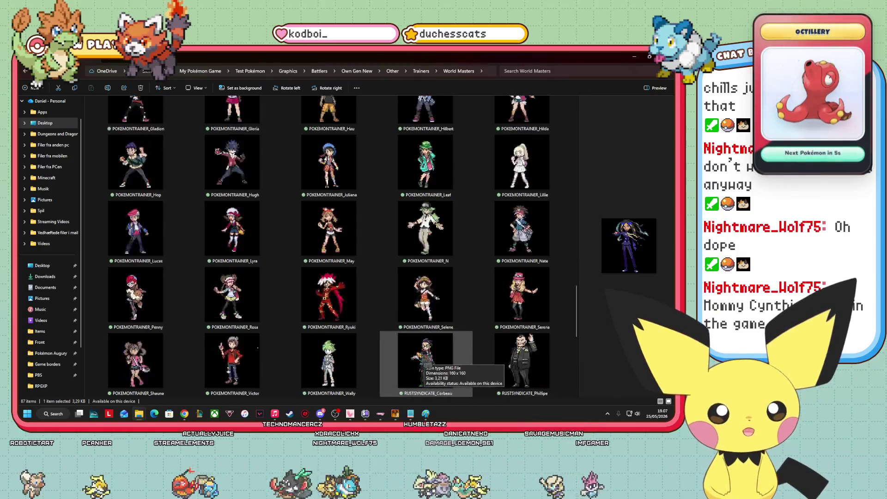
pyautogui.scroll(-2, 457, 330)
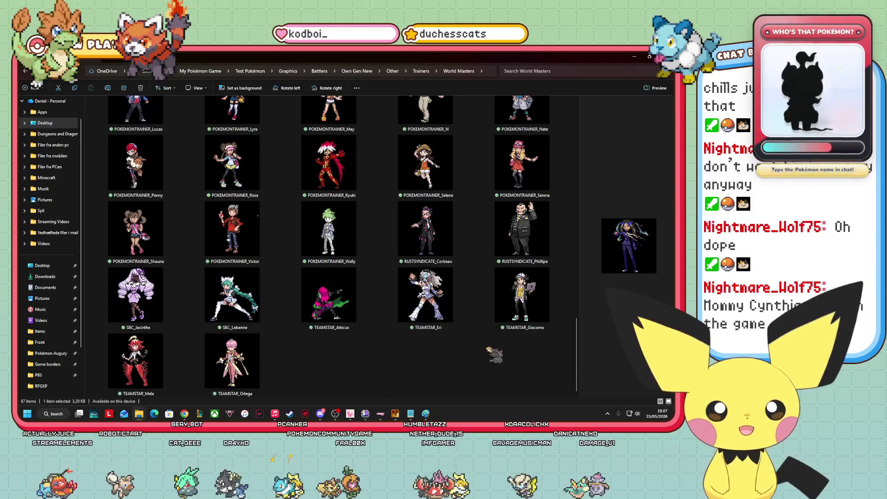
pyautogui.scroll(3, 363, 366)
pyautogui.scroll(10, 386, 376)
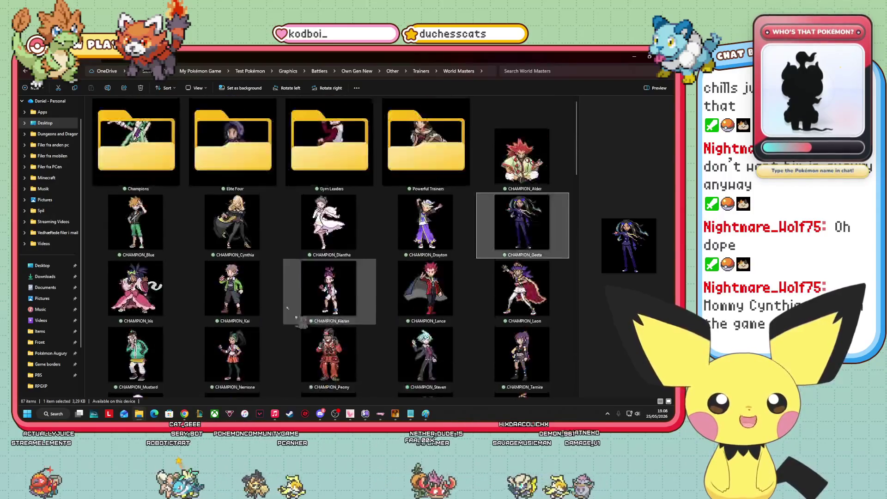
# Preview CHAMPION_Kieran, CHAMPION_Tamira and FISTOFJUSTICE_Ivor, ending on CHAMPION_Nemona.
pyautogui.click(342, 296)
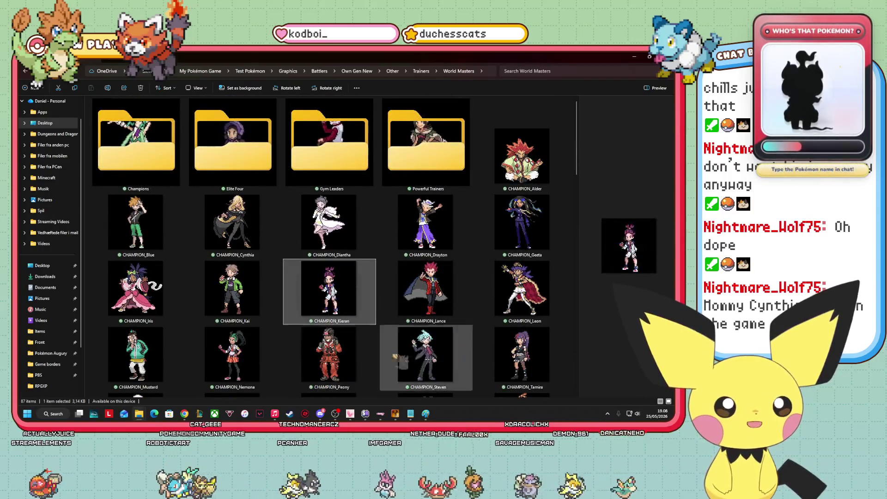
pyautogui.click(513, 355)
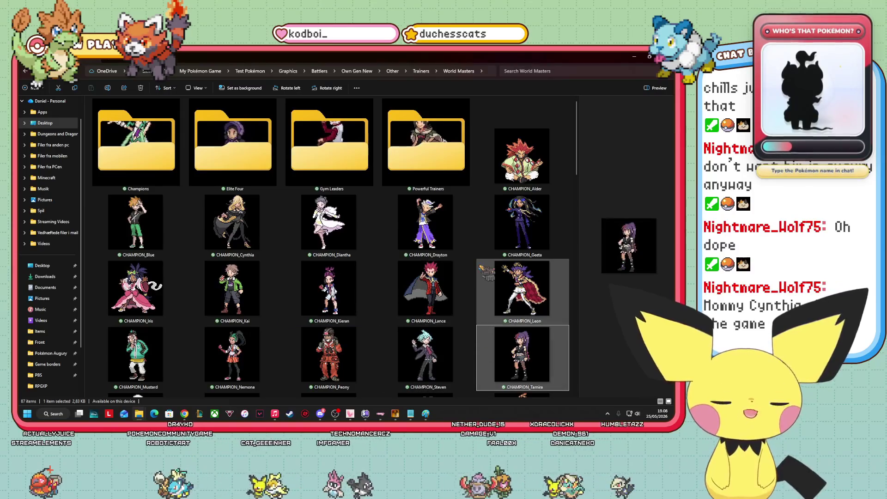
pyautogui.scroll(-3, 482, 270)
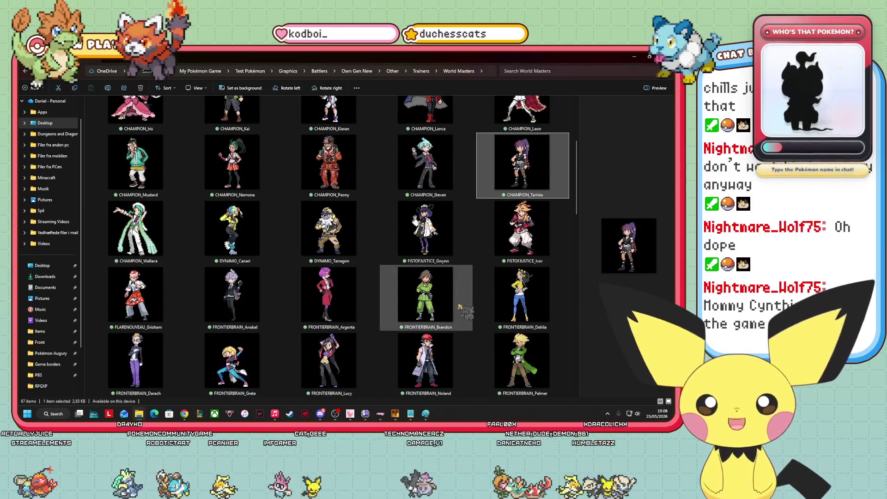
pyautogui.scroll(3, 455, 305)
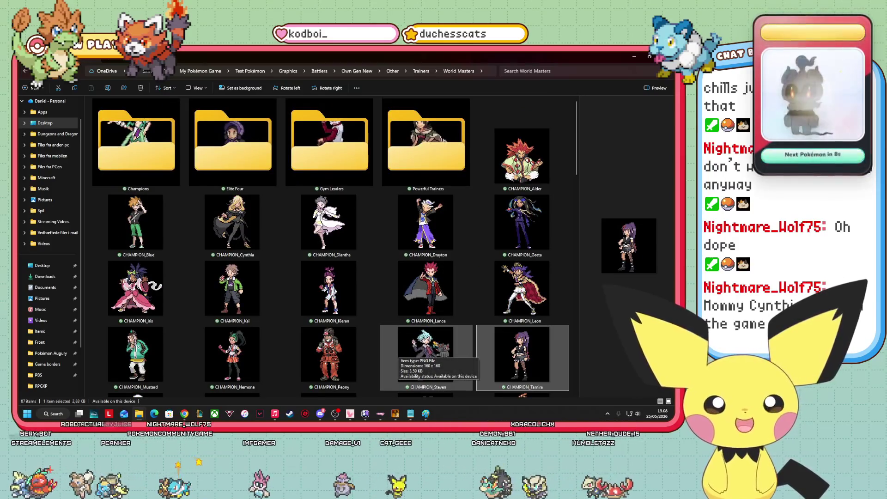
pyautogui.scroll(-3, 386, 283)
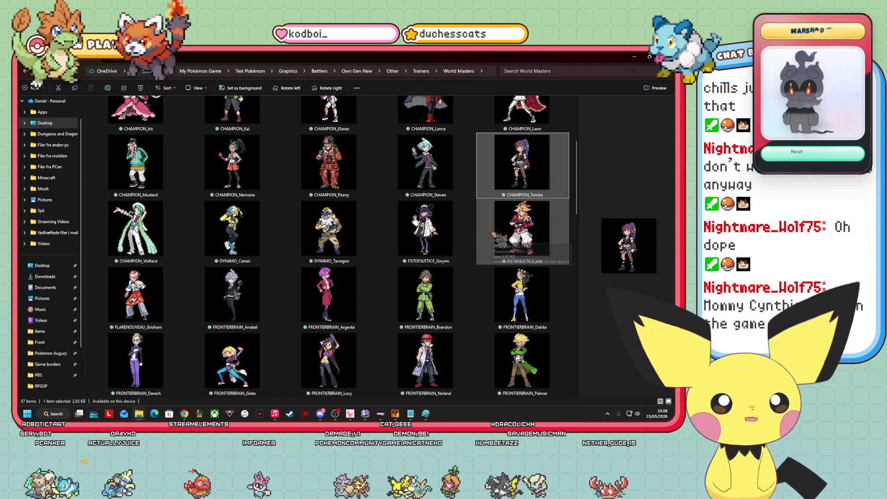
pyautogui.click(519, 254)
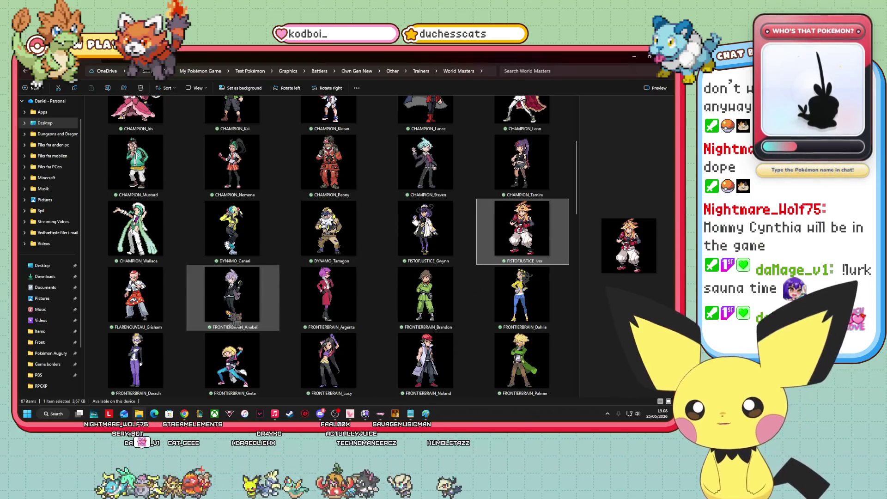
pyautogui.scroll(3, 365, 291)
pyautogui.scroll(-3, 363, 290)
pyautogui.click(220, 147)
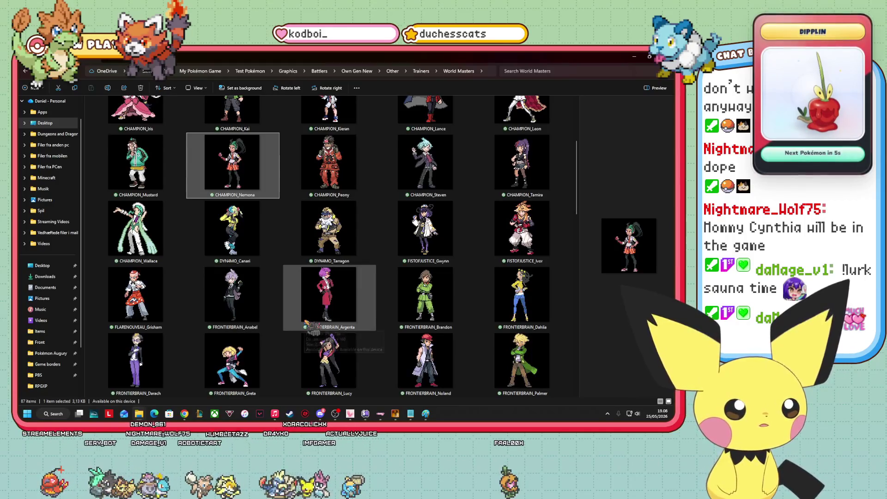
pyautogui.scroll(3, 439, 319)
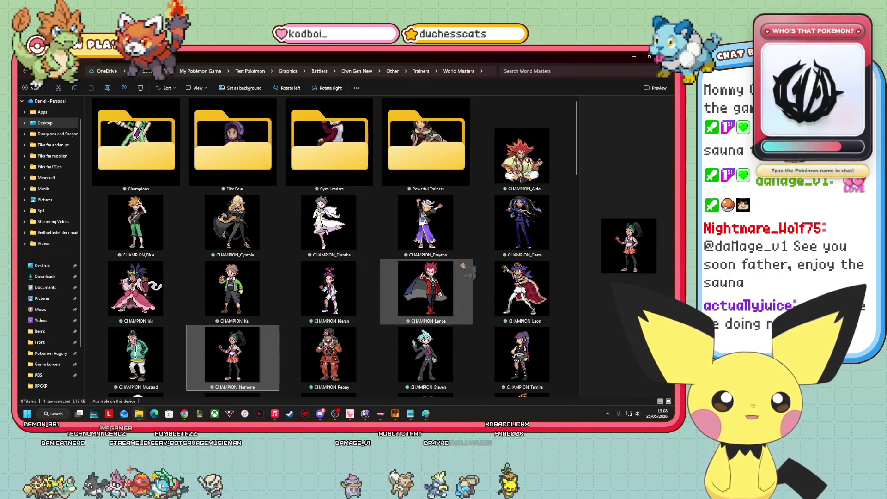
# Scroll through the World Masters folder and preview CHAMPION_Cynthia.
pyautogui.scroll(-8, 458, 271)
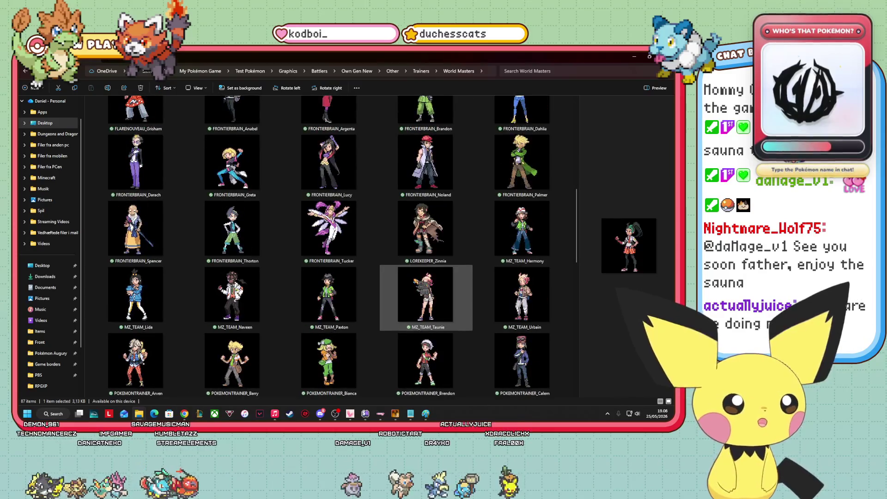
pyautogui.scroll(-10, 421, 296)
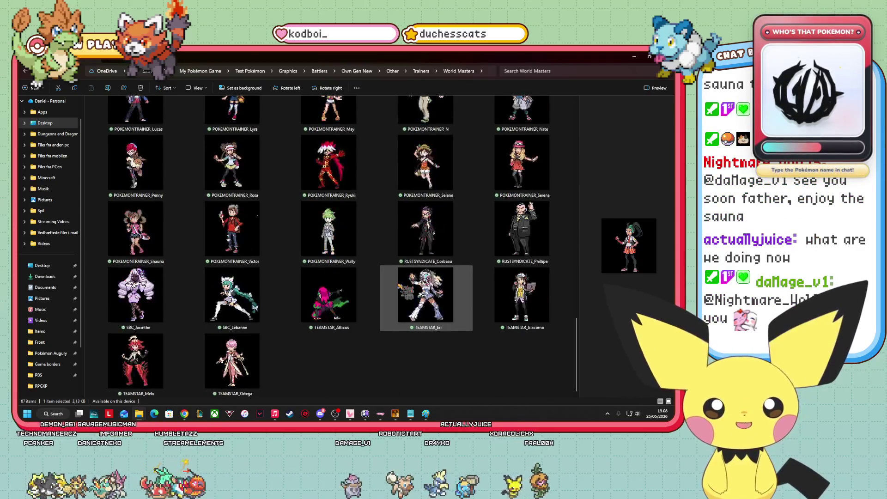
pyautogui.scroll(3, 423, 252)
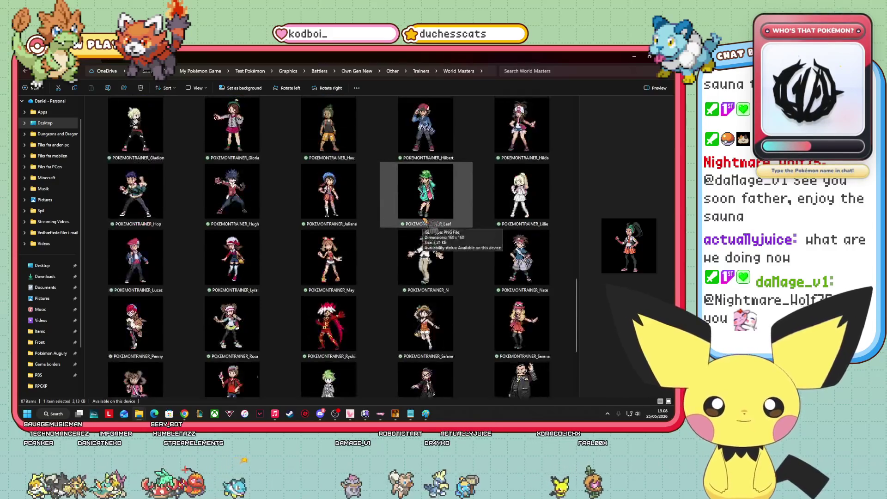
pyautogui.scroll(3, 231, 254)
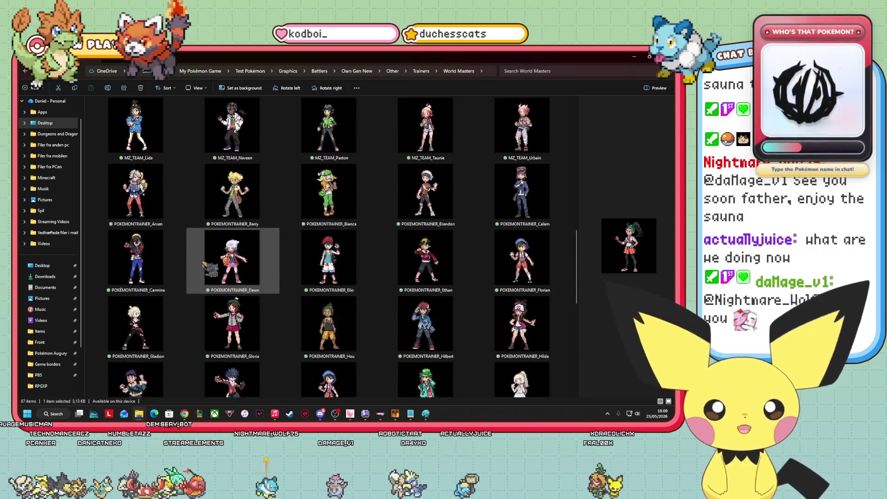
pyautogui.scroll(6, 367, 287)
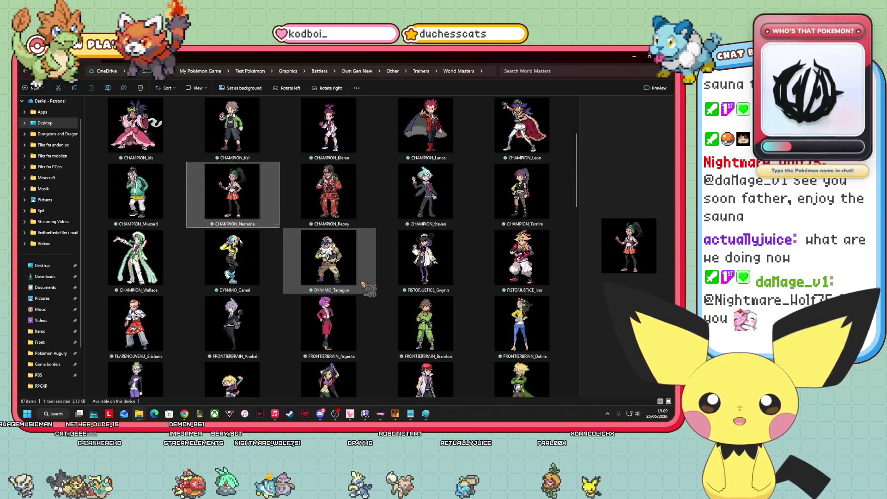
pyautogui.scroll(3, 366, 287)
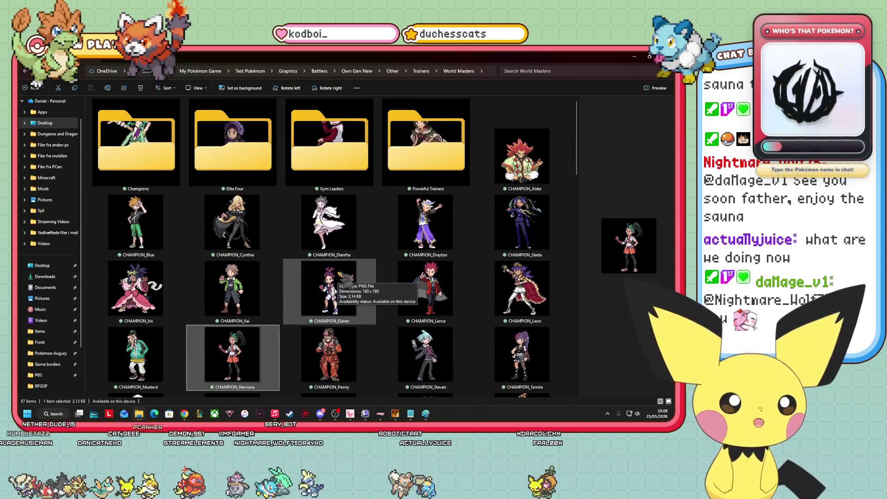
pyautogui.scroll(-5, 344, 277)
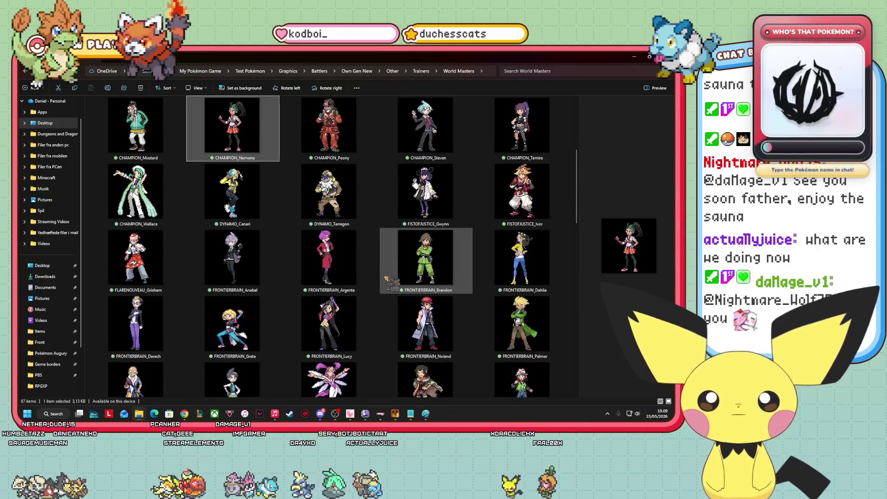
pyautogui.scroll(5, 386, 279)
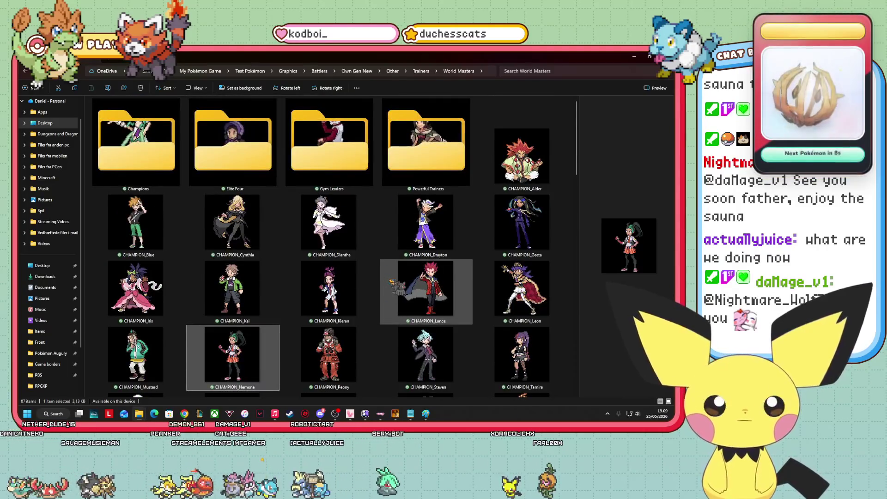
pyautogui.scroll(-8, 435, 264)
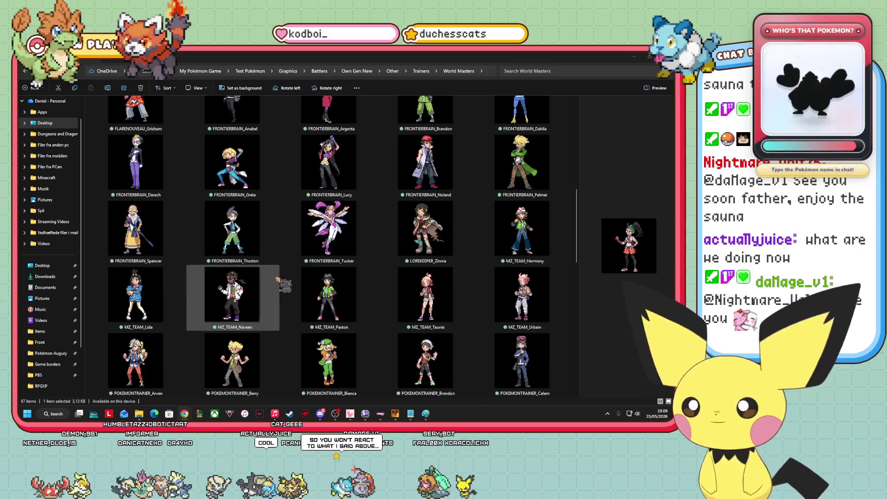
pyautogui.moveTo(251, 277); pyautogui.dragTo(31, 300)
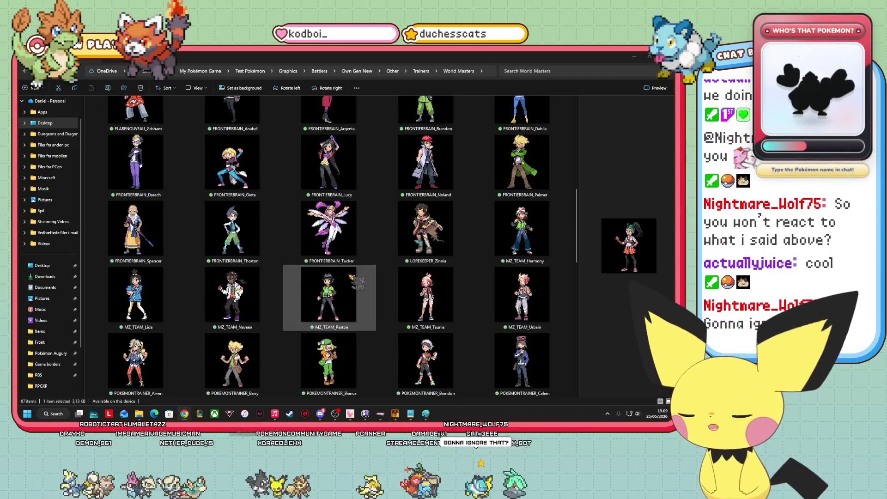
pyautogui.scroll(3, 324, 287)
pyautogui.scroll(-6, 279, 312)
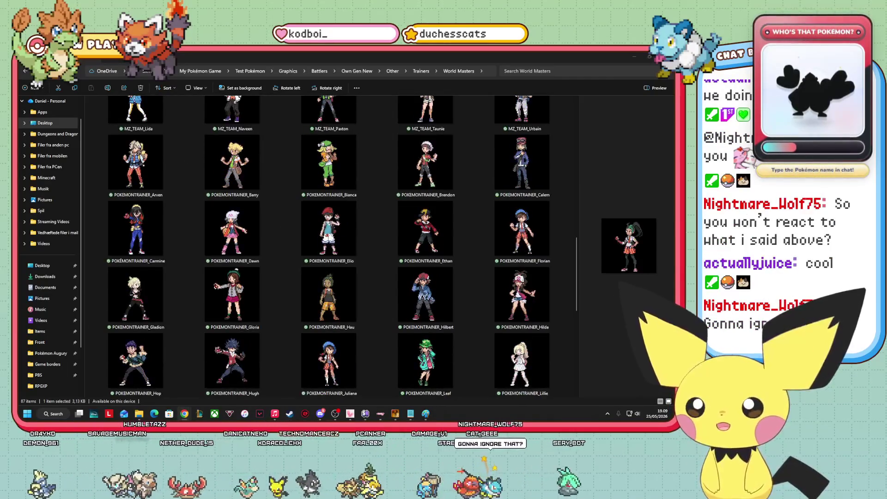
pyautogui.scroll(8, 393, 259)
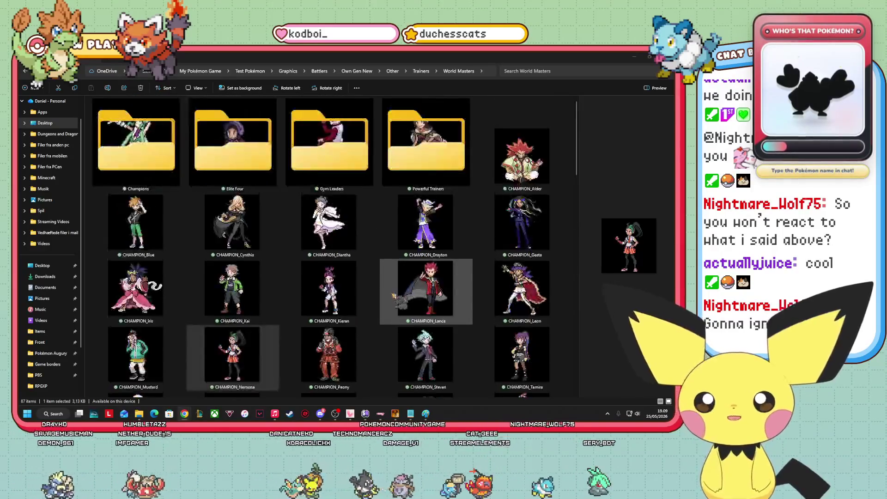
pyautogui.click(245, 251)
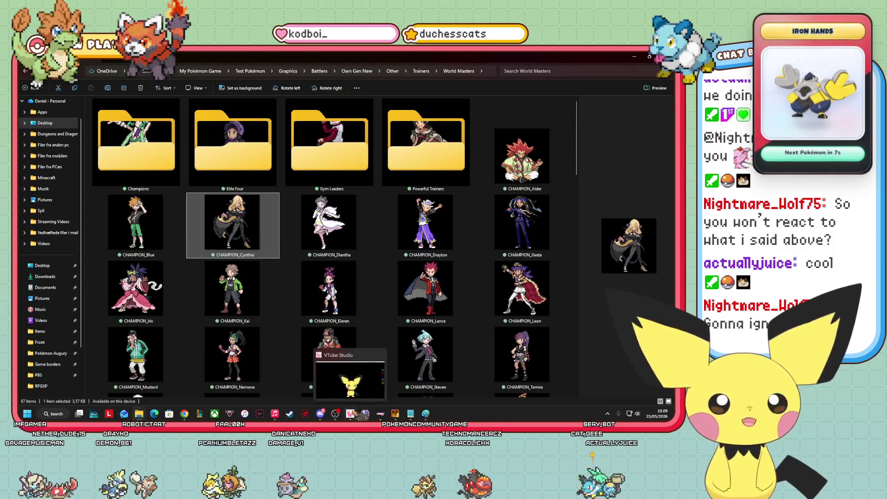
# Preview CHAMPION_Alder, Cynthia, Diantha, Geeta, Iris and Kai in turn.
pyautogui.scroll(-3, 530, 340)
pyautogui.scroll(3, 525, 346)
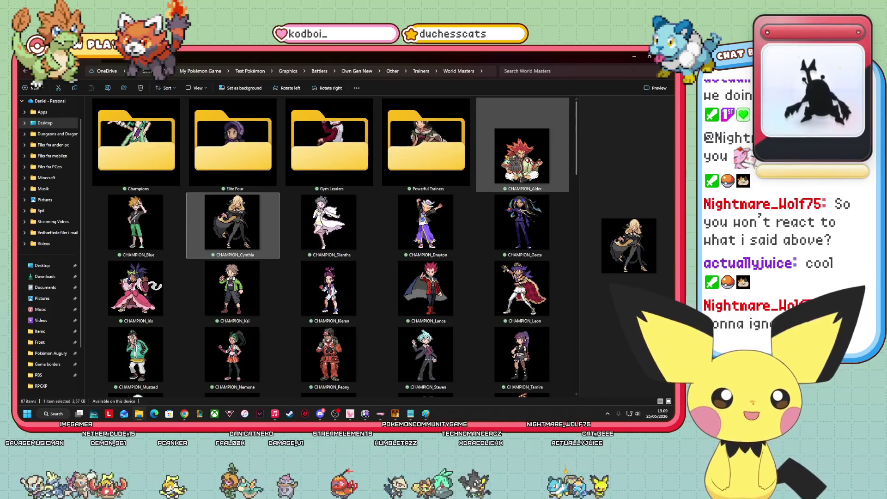
pyautogui.click(509, 159)
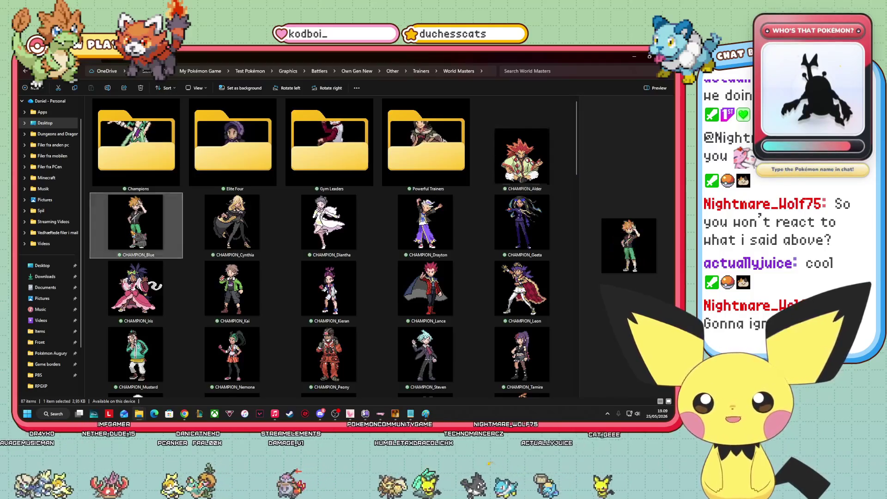
pyautogui.click(232, 222)
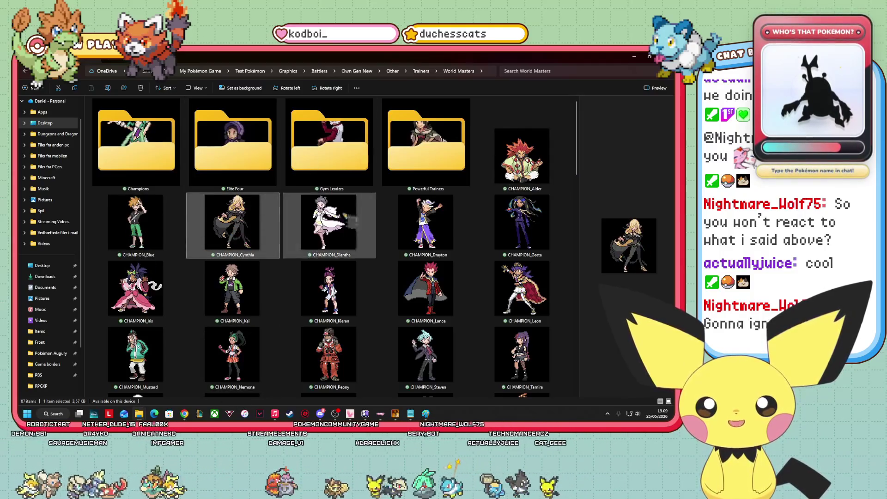
pyautogui.click(329, 222)
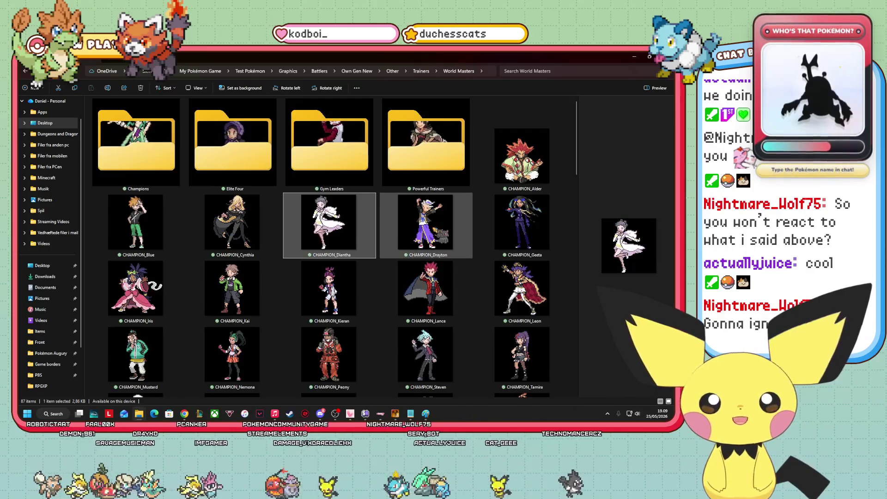
pyautogui.click(510, 254)
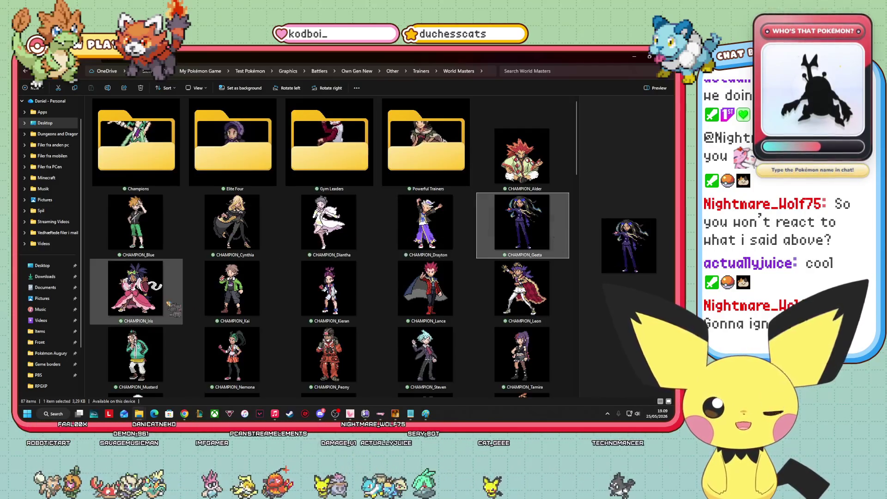
pyautogui.click(172, 306)
pyautogui.click(276, 275)
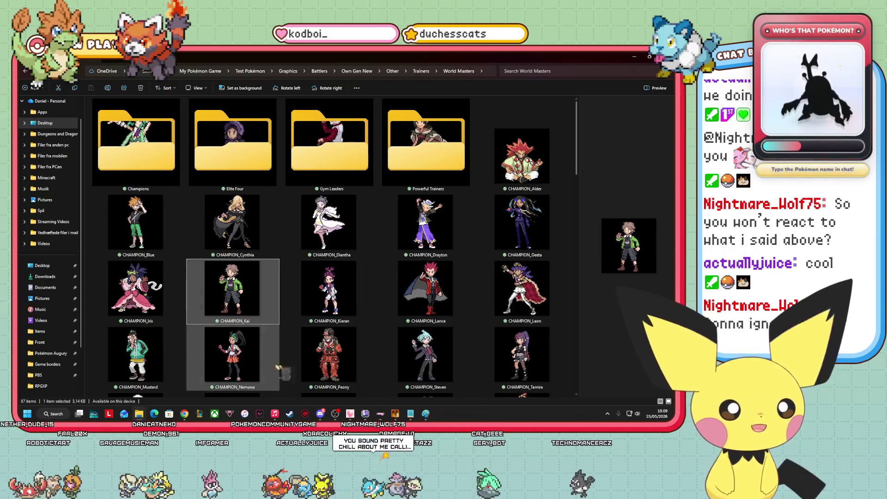
# Preview CHAMPION_Kieran, Lance, Mustard, Peony, Tamira and finally Wallace.
pyautogui.click(326, 289)
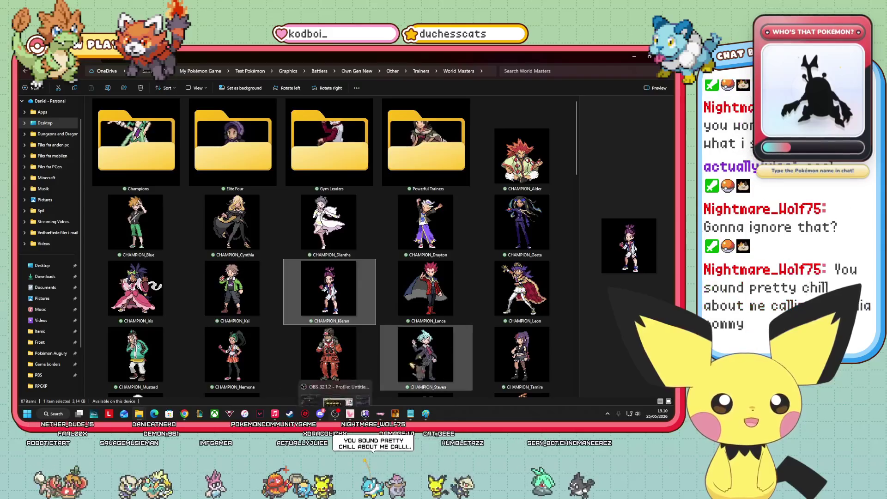
pyautogui.click(460, 293)
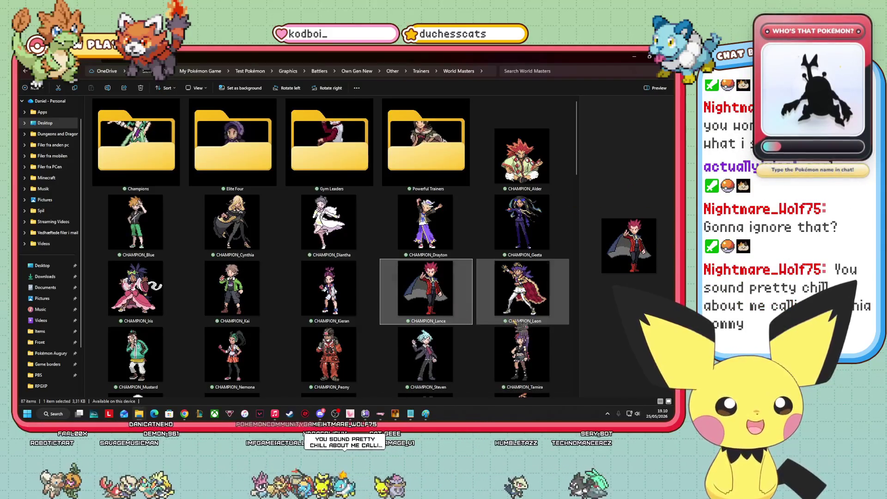
pyautogui.click(167, 369)
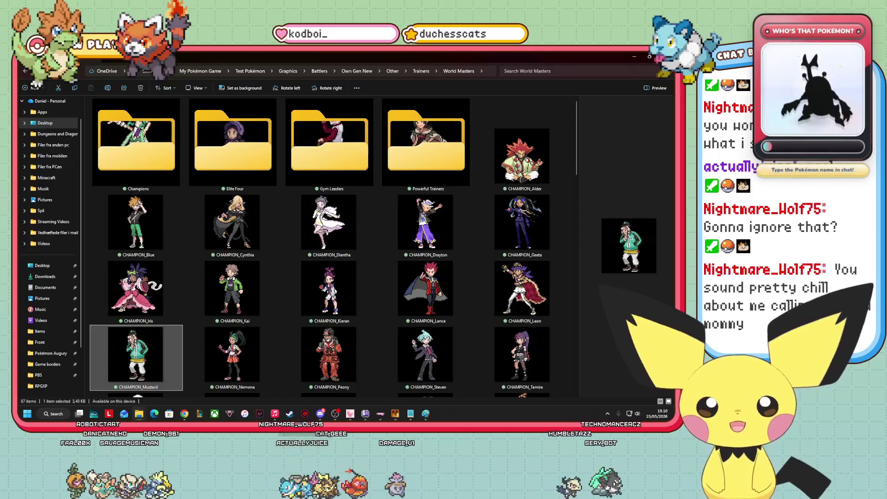
pyautogui.click(308, 377)
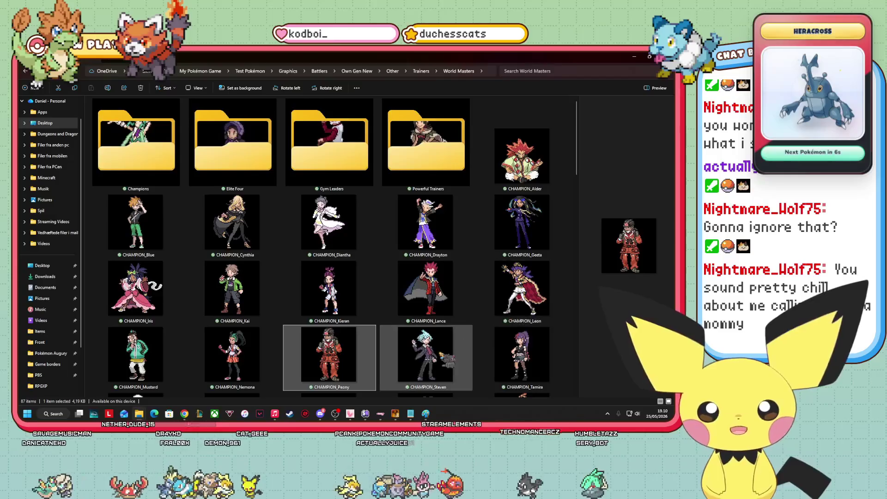
pyautogui.click(522, 356)
pyautogui.scroll(-3, 522, 356)
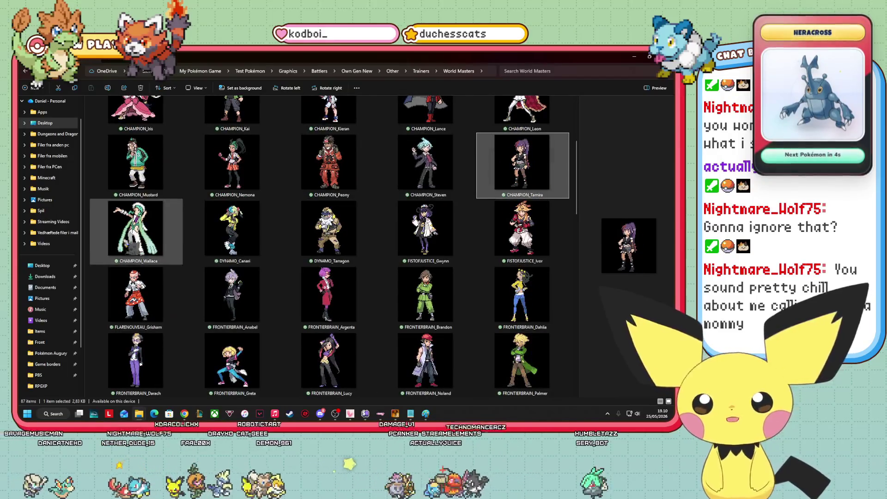
pyautogui.click(132, 233)
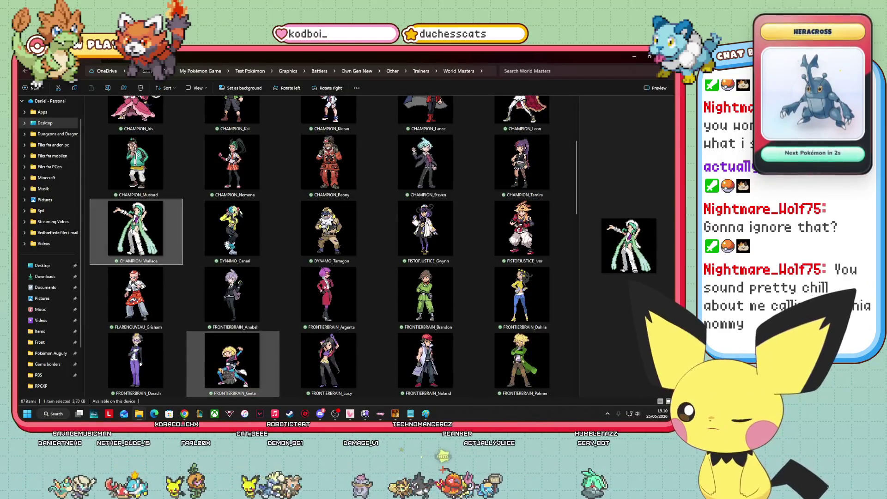
pyautogui.scroll(3, 292, 345)
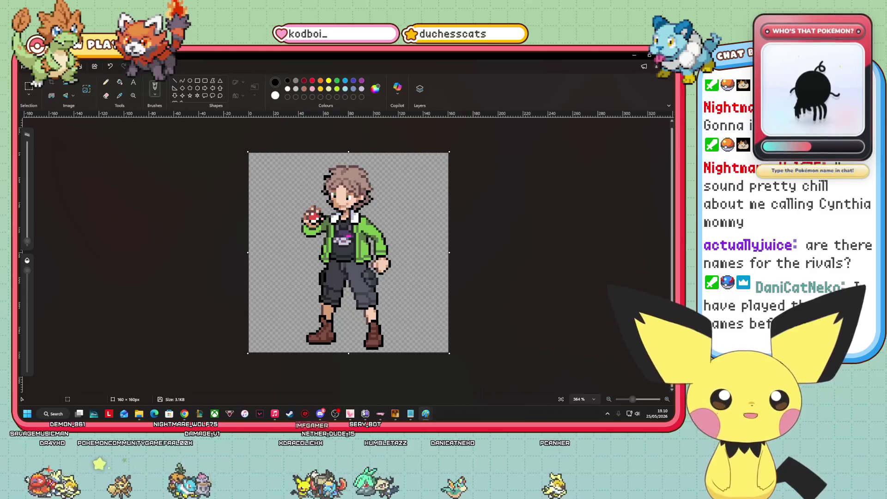
# Open CHAMPION_Tamira in Paint, then return to World Masters and open CHAMPION_Kai.
pyautogui.hotkey('alt', 'Tab')
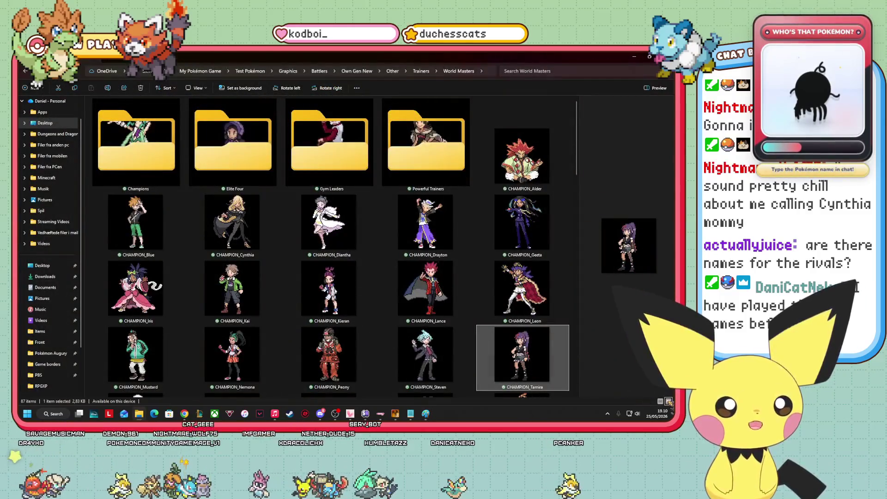
pyautogui.press('Return')
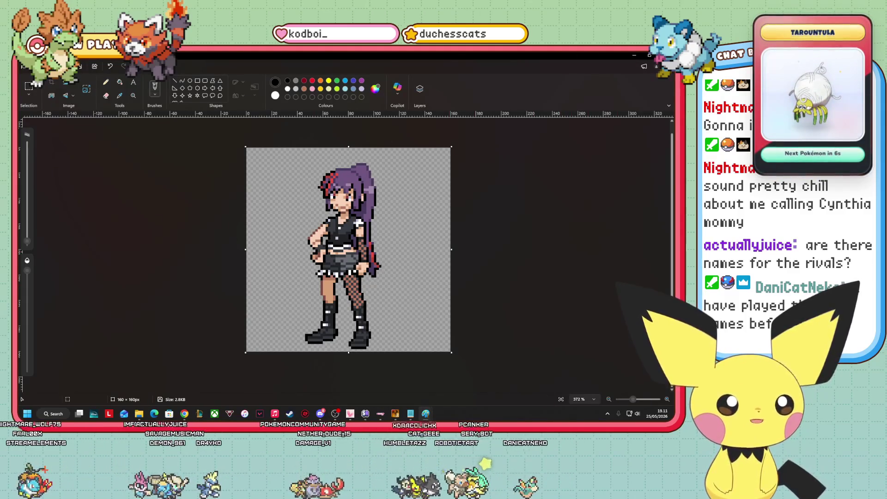
pyautogui.moveTo(411, 414)
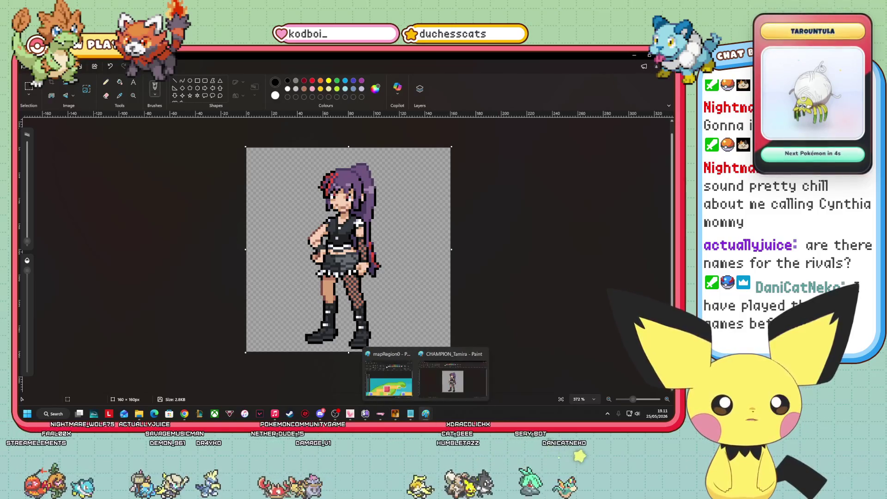
pyautogui.moveTo(139, 414)
pyautogui.click(139, 383)
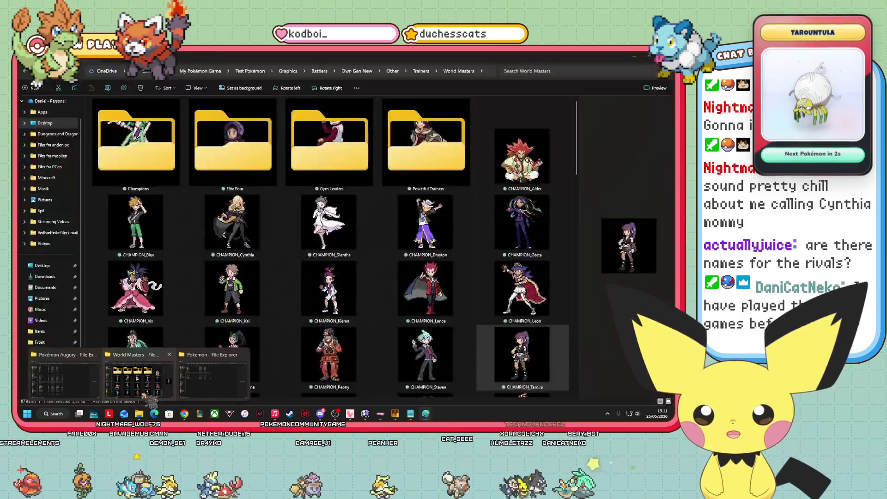
pyautogui.doubleClick(232, 288)
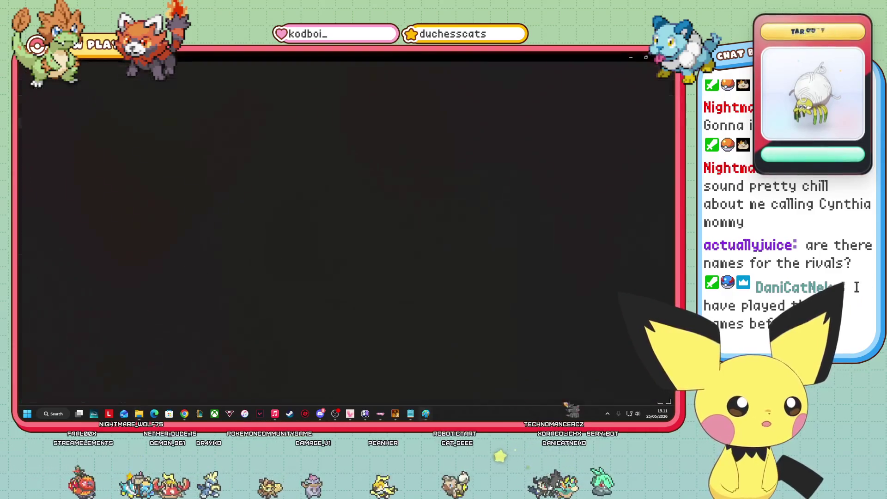
# Zoom the CHAMPION_Kai sprite to 355%, compare it with Tamira's sprite, then return to the World Masters folder.
pyautogui.moveTo(625, 399); pyautogui.dragTo(635, 400)
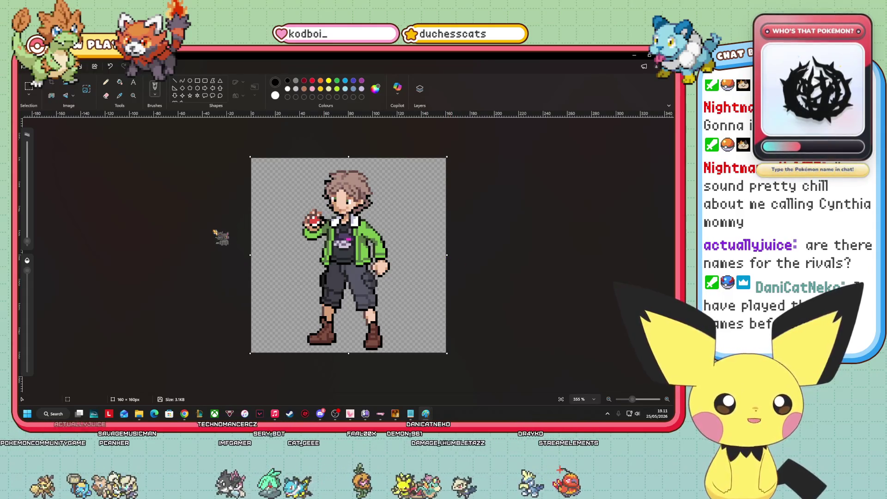
pyautogui.moveTo(426, 414)
pyautogui.click(430, 379)
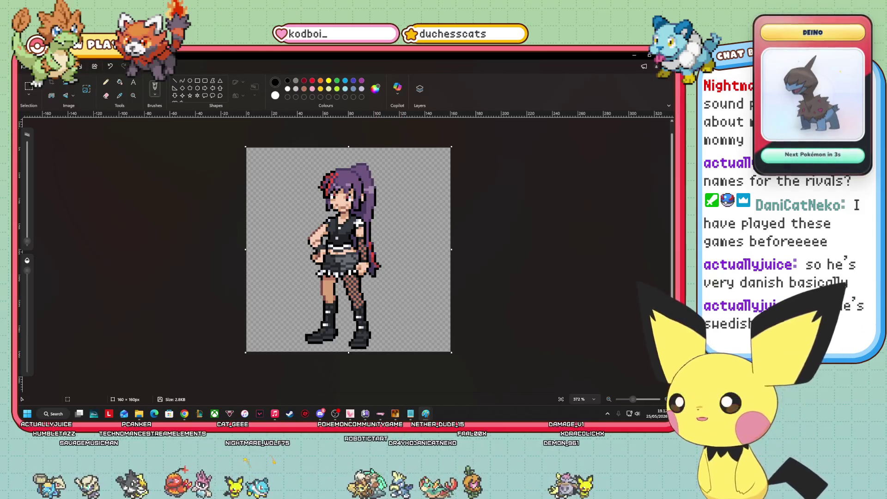
pyautogui.hotkey('alt', 'Tab')
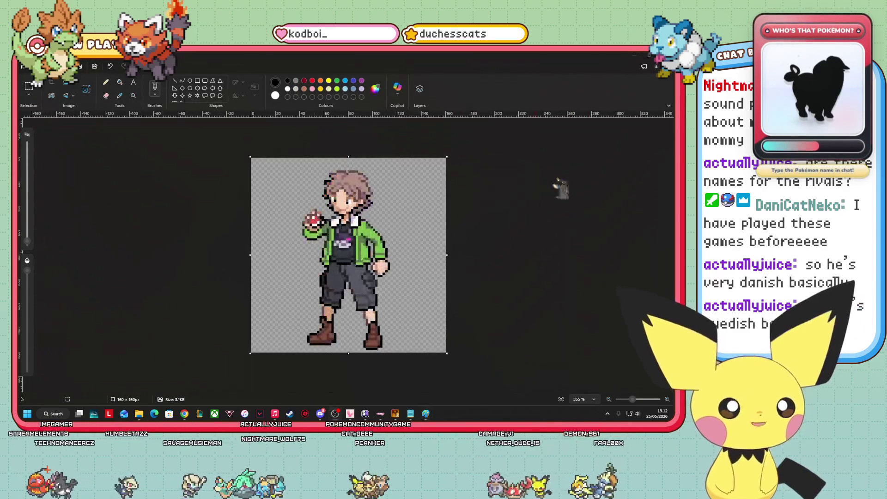
pyautogui.hotkey('alt', 'Tab')
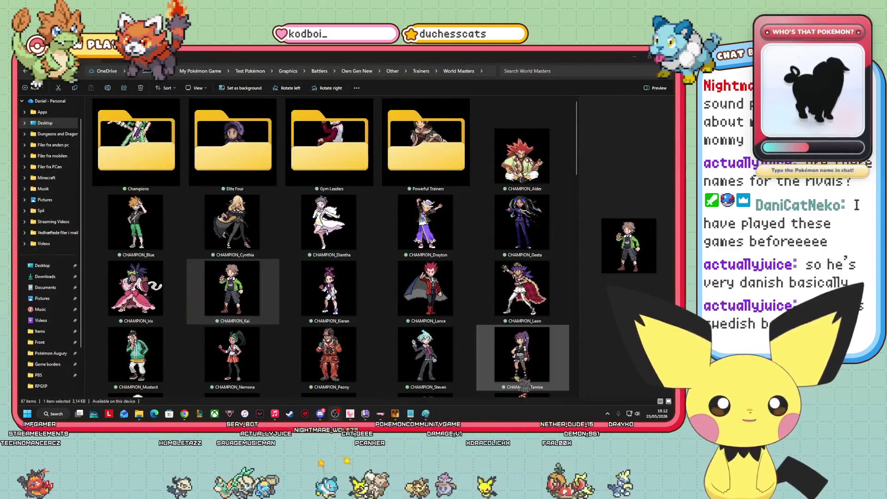
# Alternate previews of CHAMPION_Kai and CHAMPION_Tamira several times, ending on CHAMPION_Kai.
pyautogui.moveTo(395, 414)
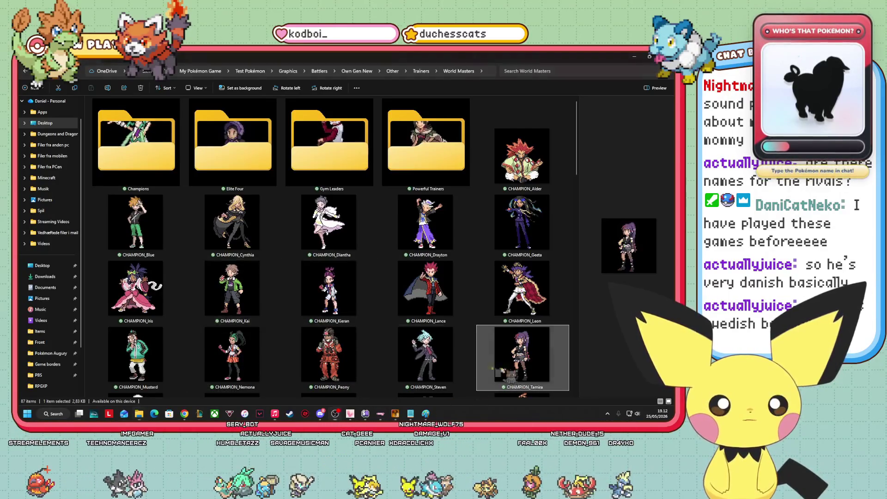
pyautogui.click(259, 305)
pyautogui.click(491, 361)
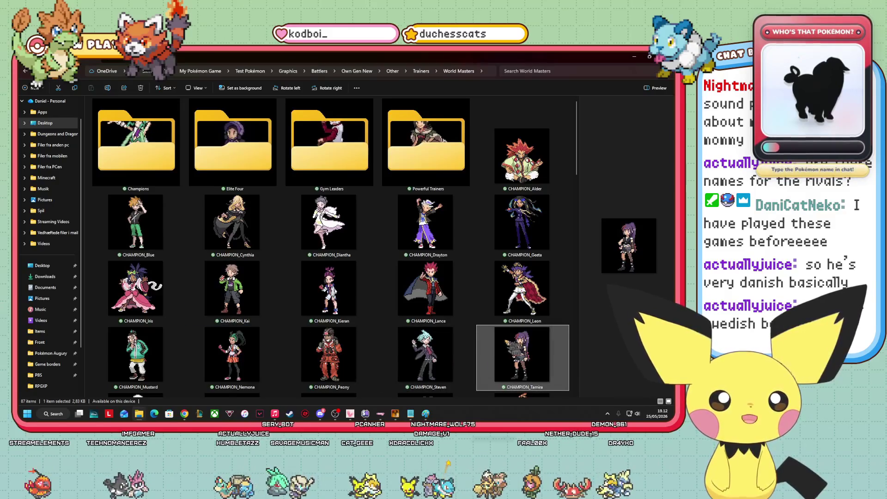
pyautogui.click(204, 287)
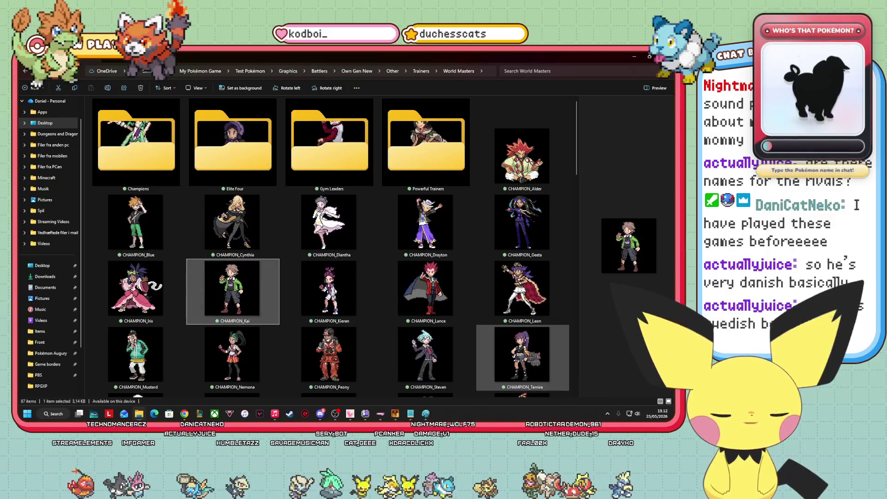
pyautogui.click(527, 360)
pyautogui.moveTo(395, 413)
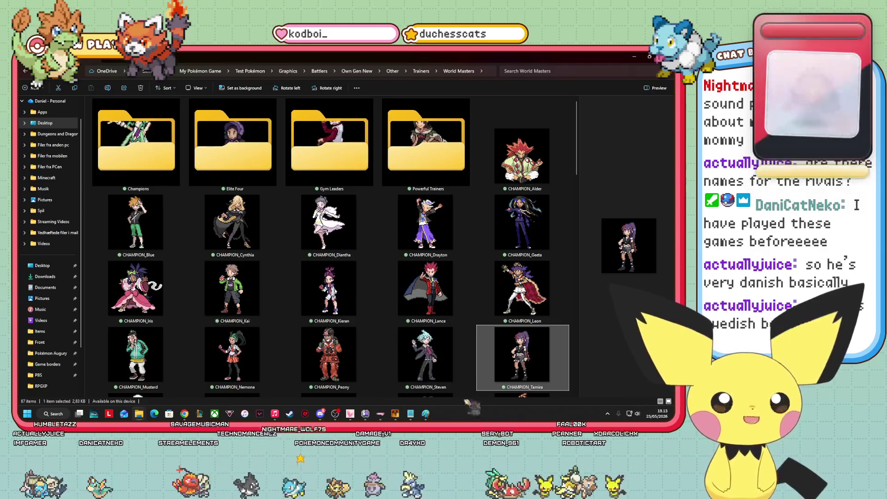
pyautogui.click(231, 288)
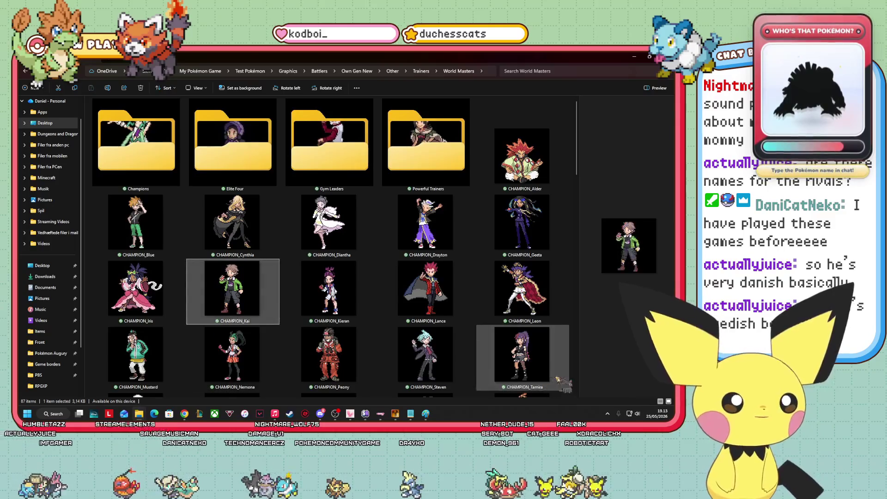
pyautogui.click(522, 356)
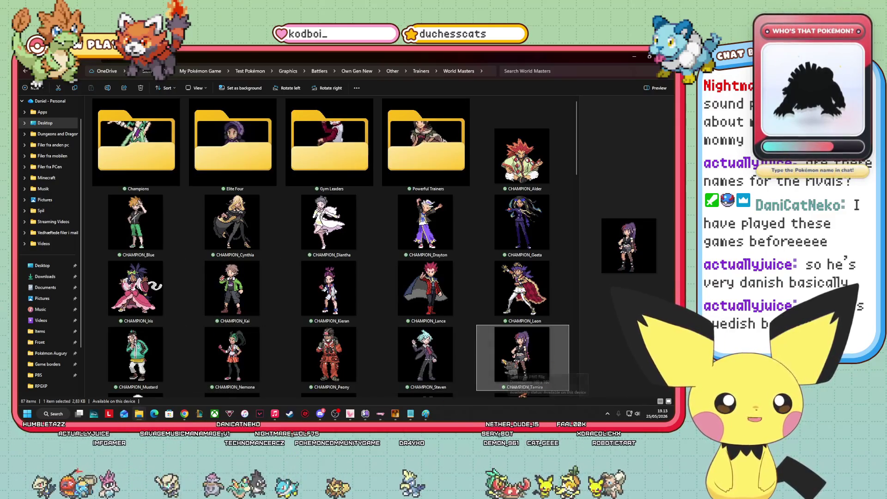
pyautogui.click(240, 297)
pyautogui.click(512, 367)
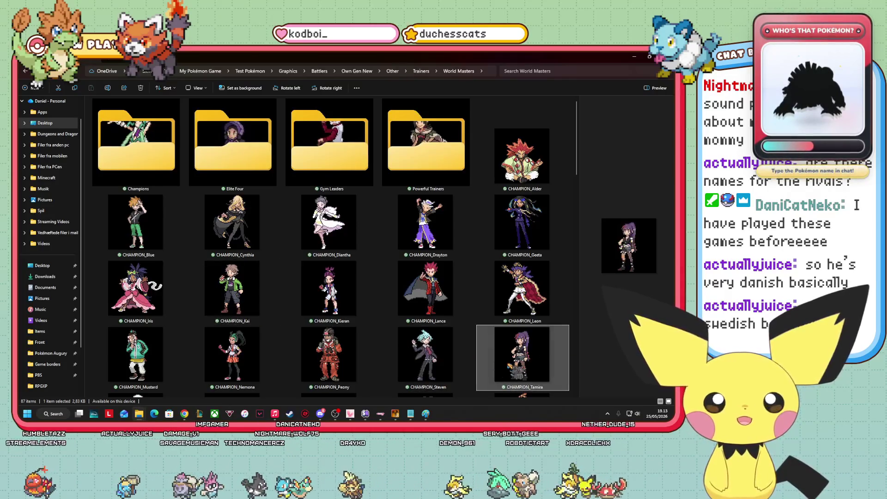
pyautogui.moveTo(512, 368); pyautogui.dragTo(258, 287)
pyautogui.click(259, 287)
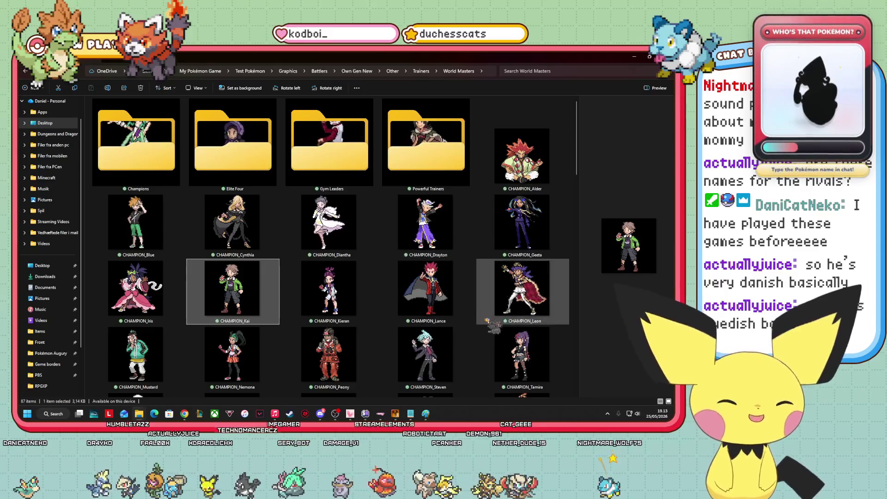
# Minimize the World Masters folder to reveal the Route 7 beach map.
pyautogui.scroll(-5, 421, 343)
pyautogui.scroll(5, 421, 345)
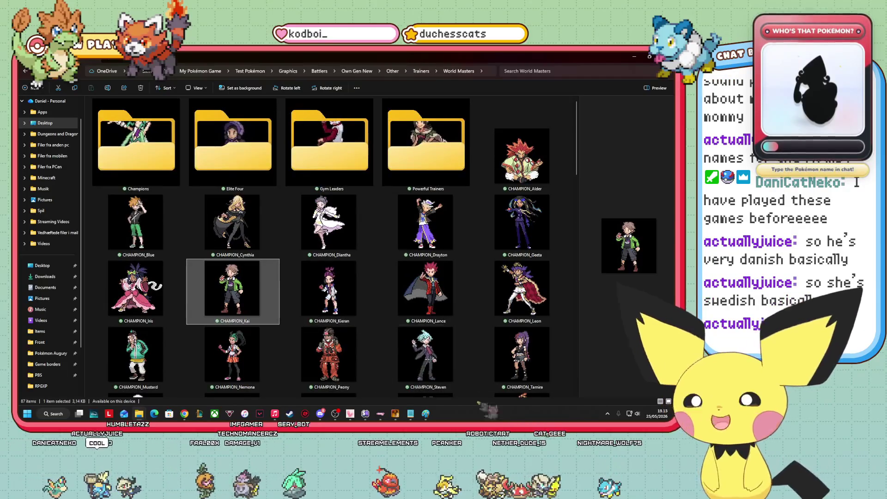
pyautogui.click(634, 56)
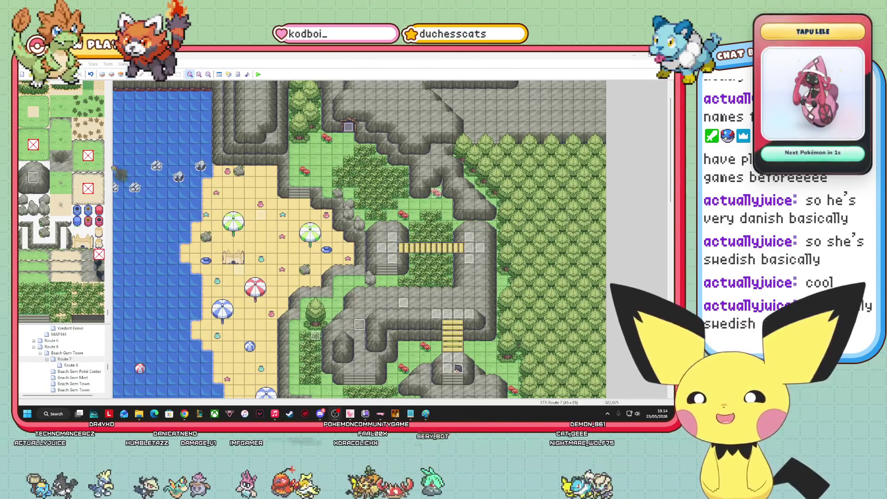
# Scroll down over the southern Route 7 beach, then bring the World Masters folder back.
pyautogui.scroll(-4, 61, 202)
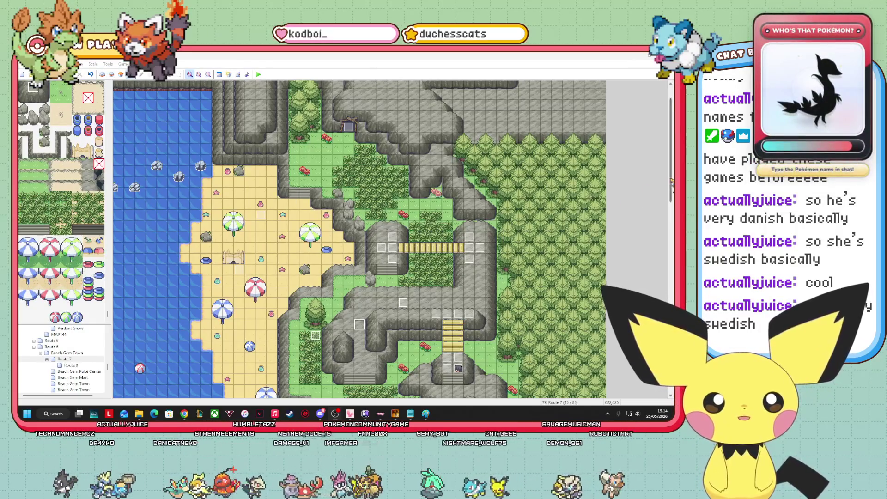
pyautogui.moveTo(671, 182); pyautogui.dragTo(669, 143)
pyautogui.scroll(-2, 656, 165)
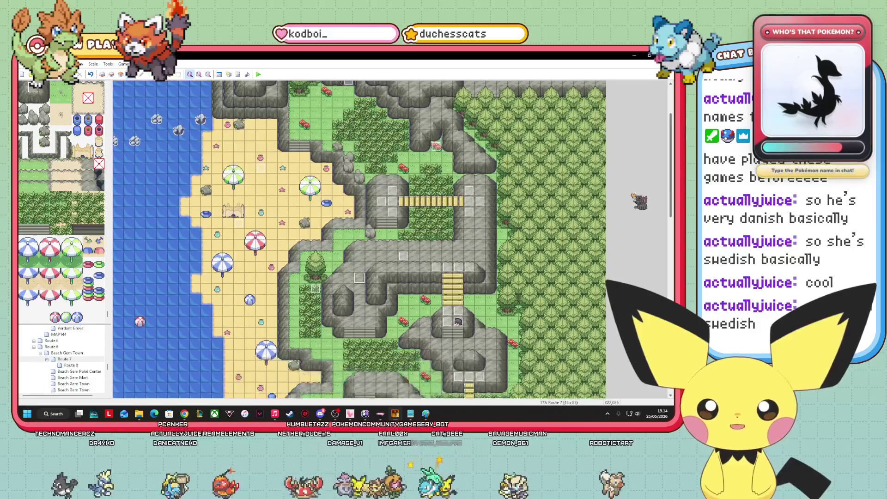
pyautogui.scroll(-12, 656, 165)
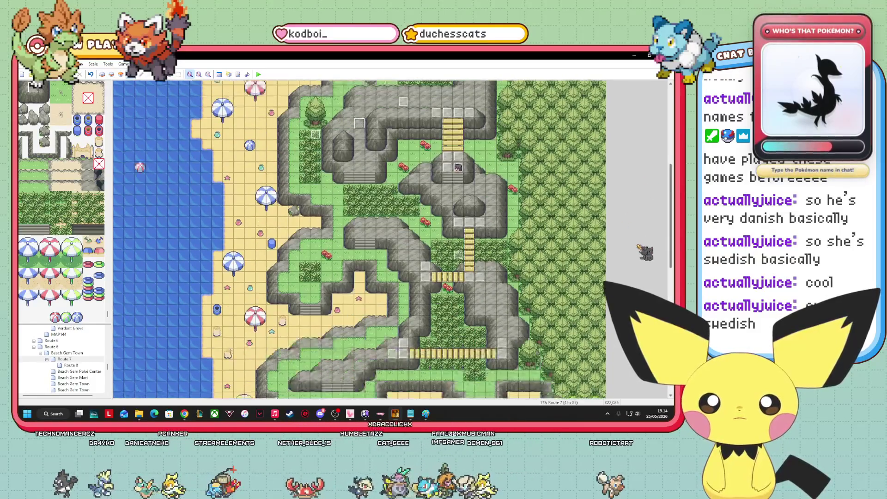
pyautogui.scroll(-10, 656, 165)
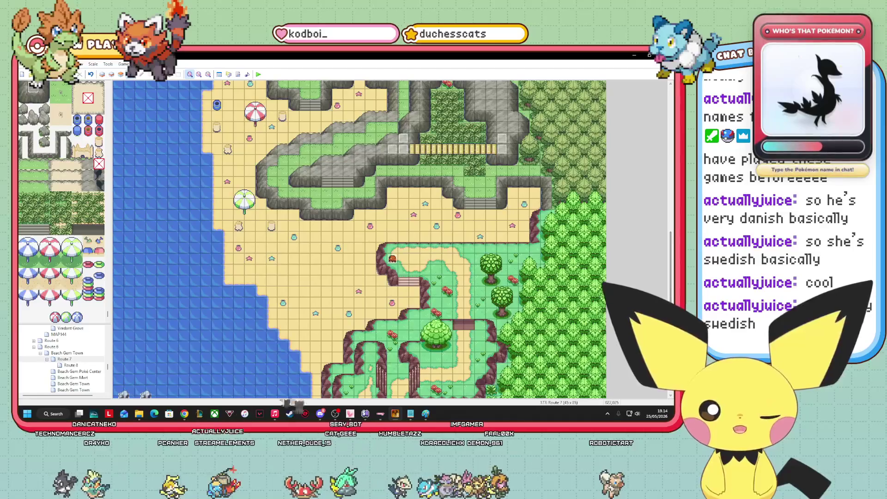
pyautogui.moveTo(139, 413)
pyautogui.click(146, 376)
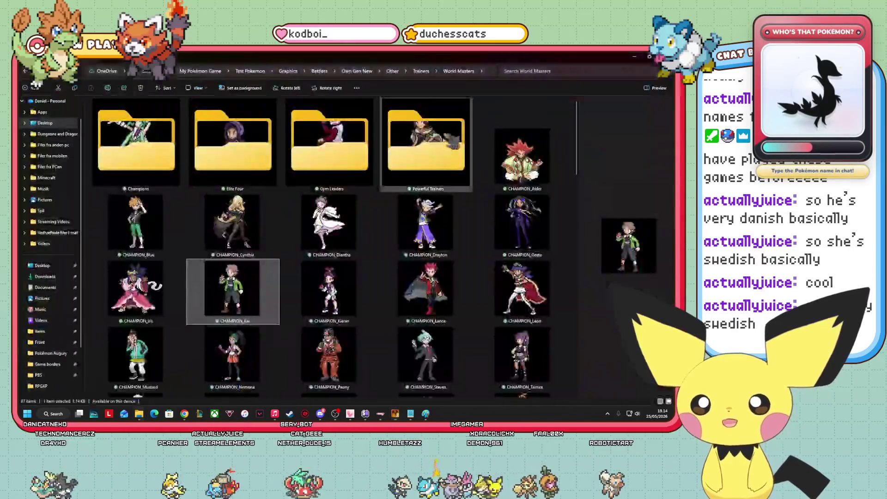
# Go up to the Trainers folder, open Trainer Classes and scroll down its sprites.
pyautogui.click(421, 71)
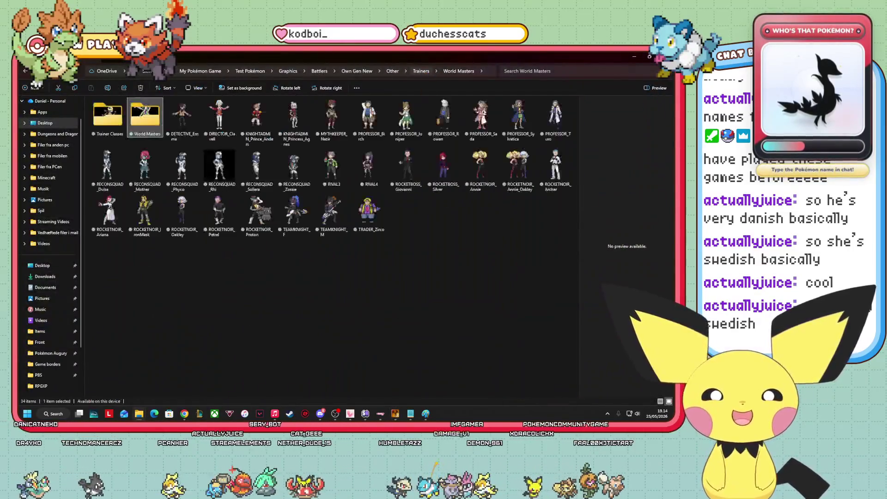
pyautogui.doubleClick(121, 119)
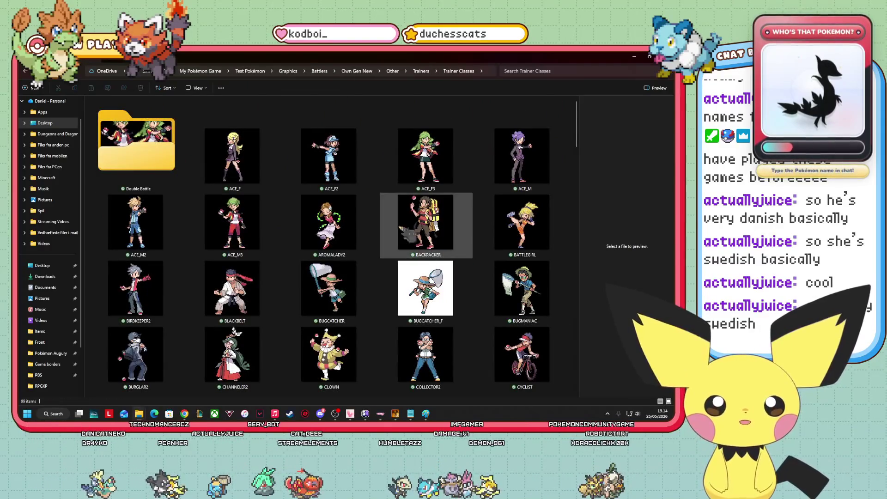
pyautogui.scroll(-10, 419, 236)
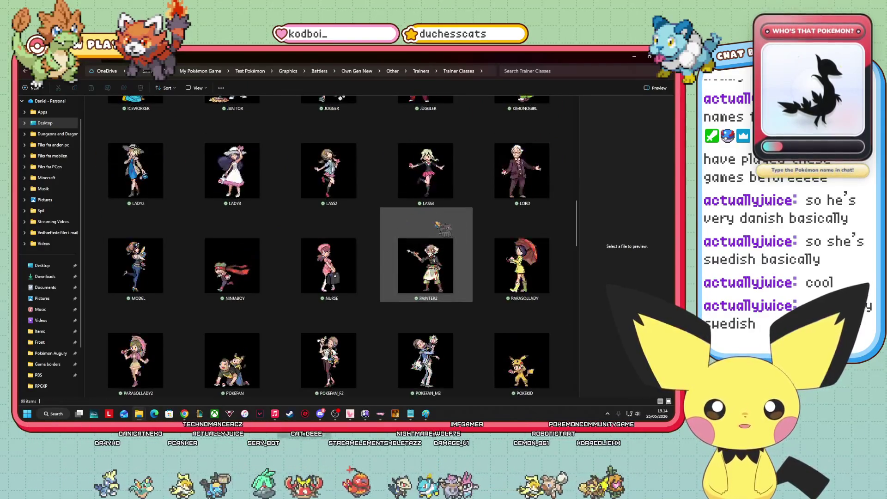
pyautogui.scroll(-1, 442, 222)
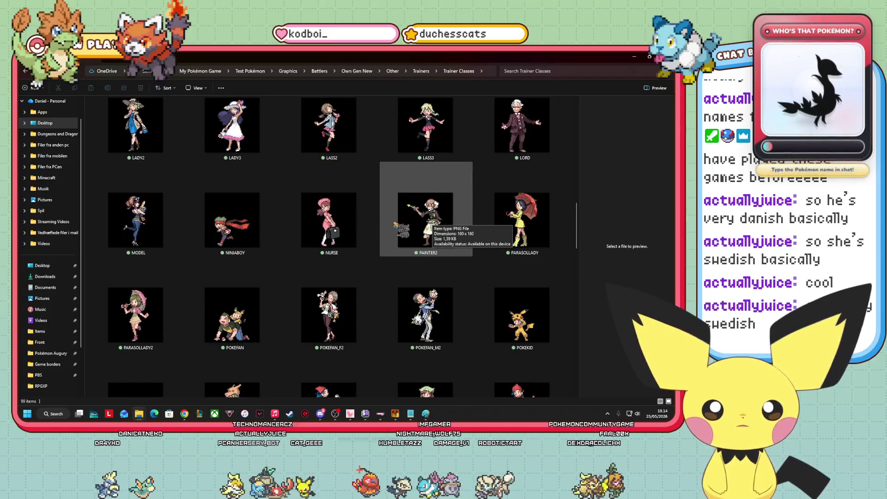
pyautogui.scroll(-10, 432, 258)
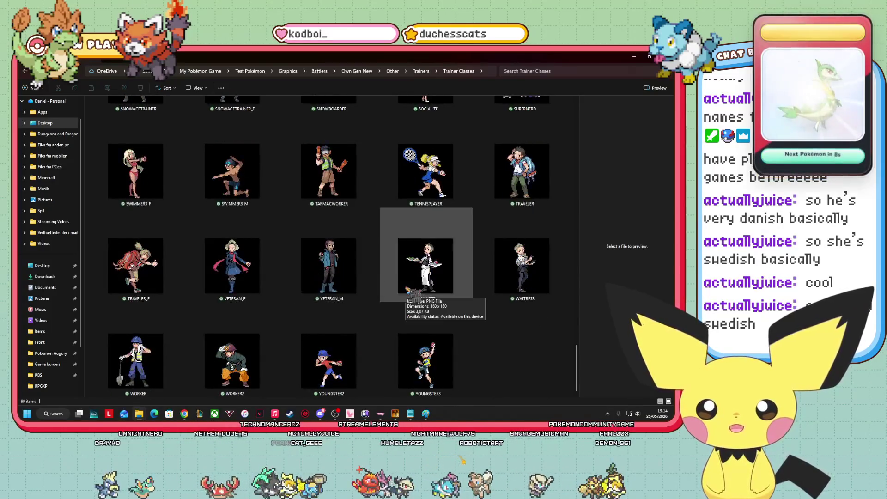
# Select the SKYTRAINER_F and SKYTRAINER_M sprites and drag them out.
pyautogui.moveTo(87, 319)
pyautogui.mouseDown()
pyautogui.moveTo(323, 319)
pyautogui.moveTo(139, 319)
pyautogui.moveTo(172, 310)
pyautogui.moveTo(245, 317)
pyautogui.mouseUp()
pyautogui.scroll(3, 332, 245)
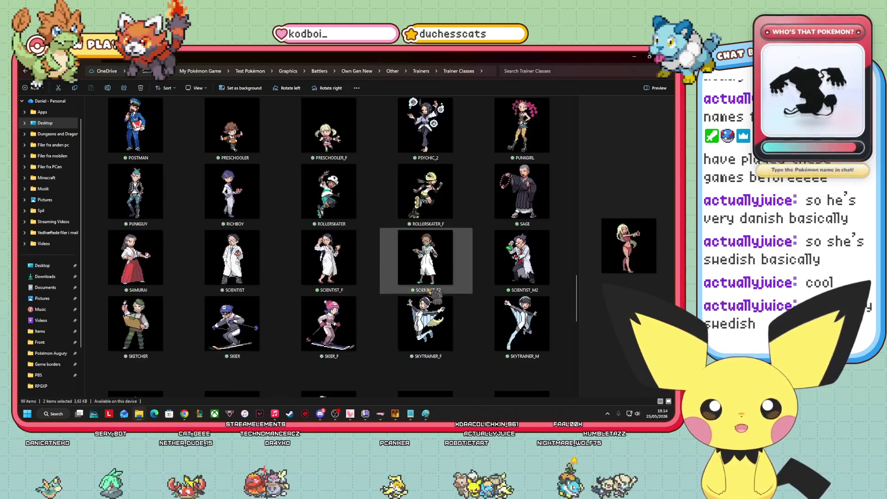
pyautogui.click(407, 324)
pyautogui.keyDown('shift'); pyautogui.click(522, 324); pyautogui.keyUp('shift')
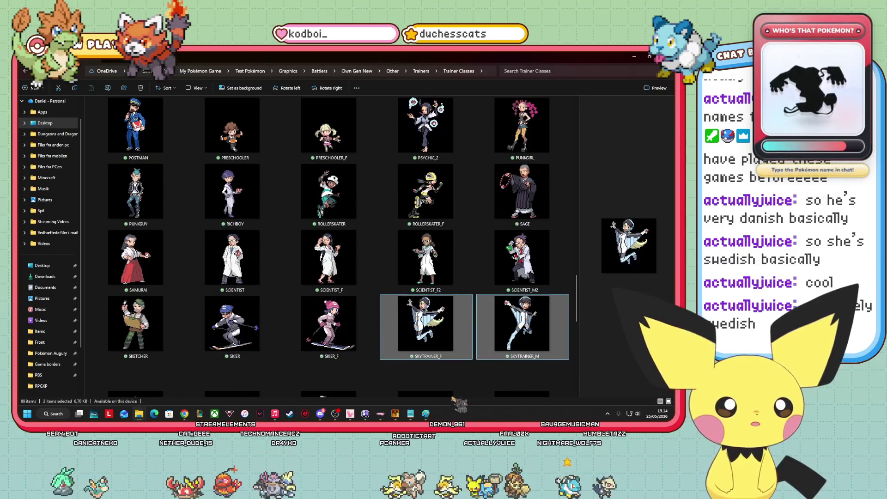
pyautogui.moveTo(400, 365)
pyautogui.mouseDown()
pyautogui.moveTo(543, 293)
pyautogui.moveTo(407, 379)
pyautogui.moveTo(397, 414)
pyautogui.mouseUp()
pyautogui.moveTo(669, 261); pyautogui.dragTo(647, 236)
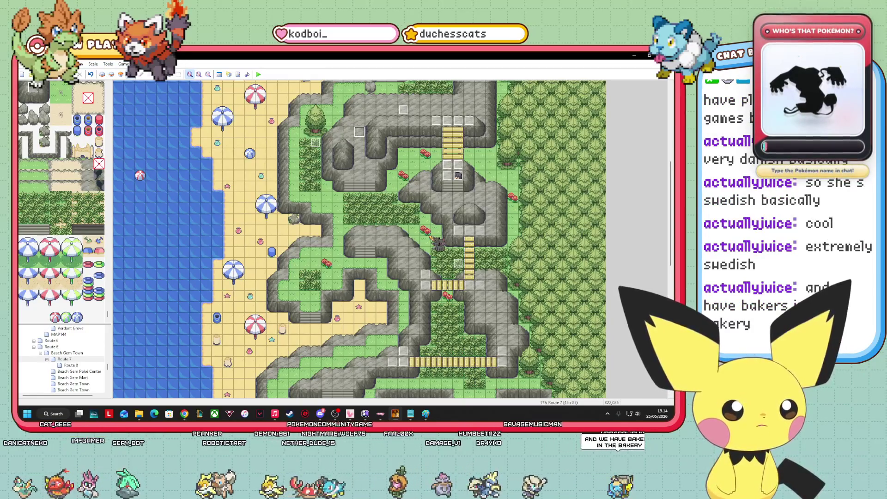
# Bring back the Trainer Classes folder and try moving the two SKYTRAINER sprites.
pyautogui.moveTo(139, 414)
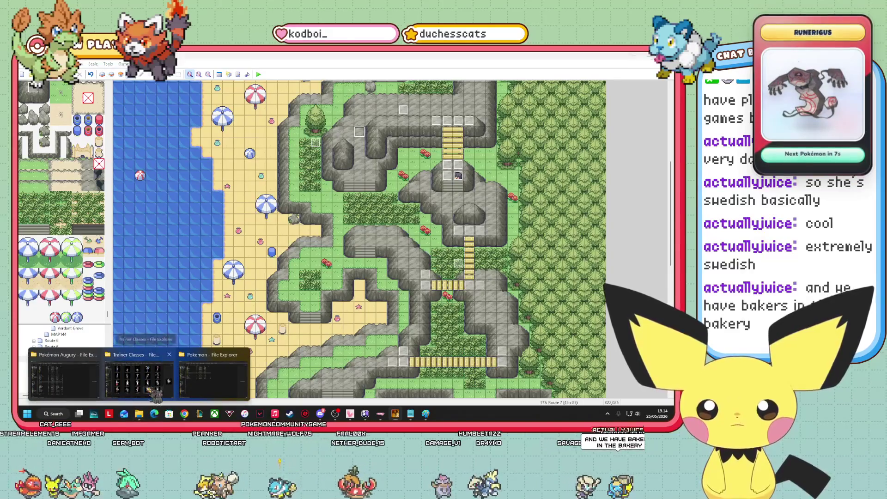
pyautogui.click(146, 372)
pyautogui.moveTo(476, 309)
pyautogui.mouseDown()
pyautogui.moveTo(377, 296)
pyautogui.moveTo(407, 292)
pyautogui.moveTo(451, 332)
pyautogui.moveTo(508, 333)
pyautogui.moveTo(425, 300)
pyautogui.moveTo(328, 300)
pyautogui.moveTo(499, 370)
pyautogui.moveTo(462, 361)
pyautogui.moveTo(425, 323)
pyautogui.moveTo(501, 384)
pyautogui.moveTo(425, 324)
pyautogui.moveTo(233, 326)
pyautogui.mouseUp()
pyautogui.scroll(1, 451, 332)
pyautogui.scroll(5, 462, 323)
# Compare the PARASOLLADY and PARASOLLADY2 sprites, then preview NINJABOY.
pyautogui.click(489, 282)
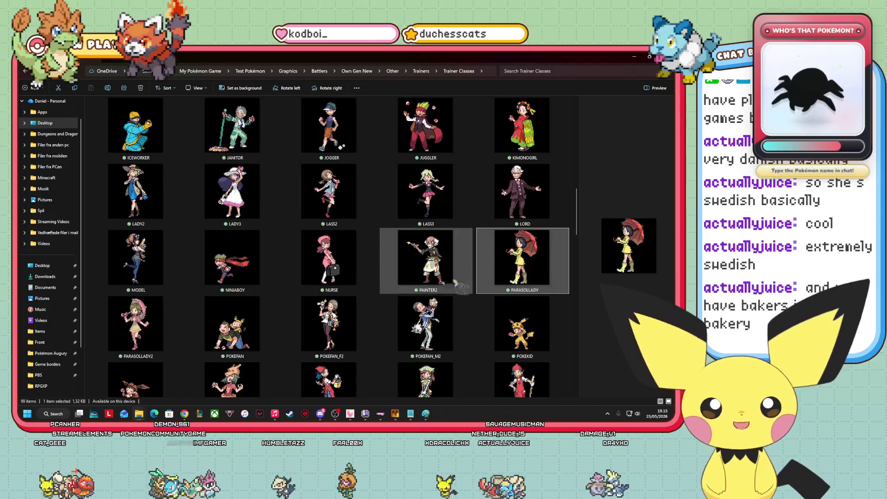
pyautogui.click(157, 326)
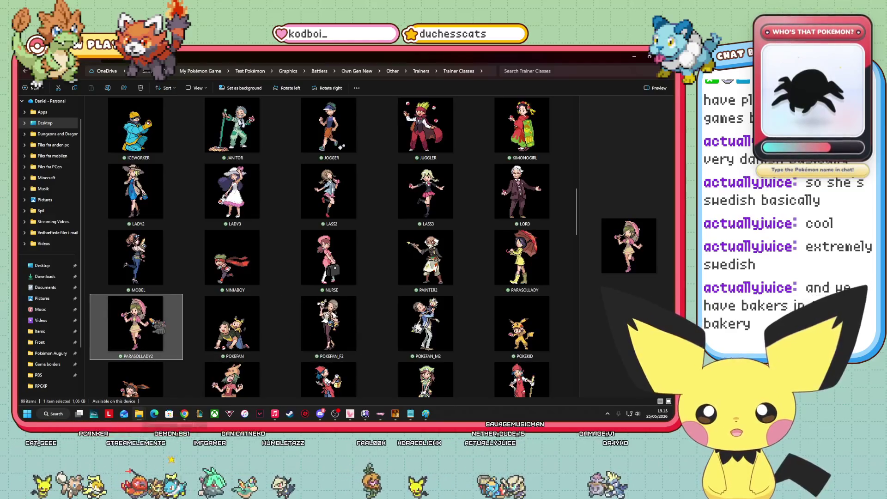
pyautogui.click(557, 250)
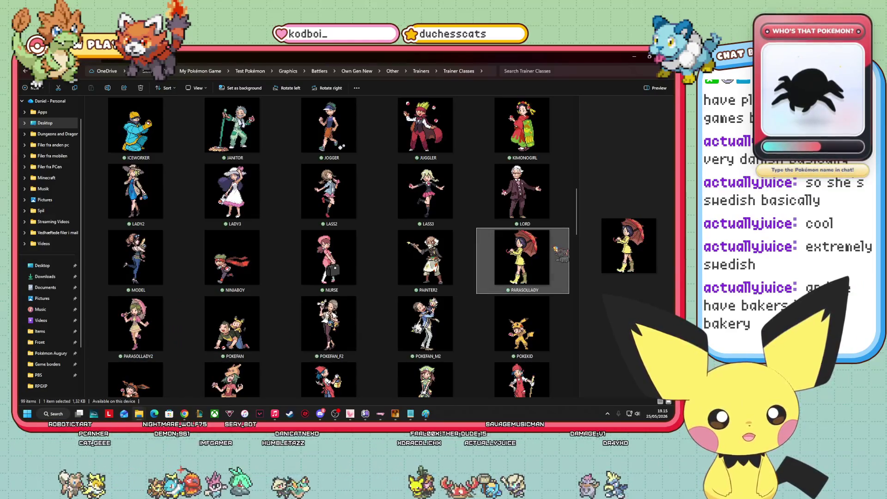
pyautogui.moveTo(158, 330)
pyautogui.mouseDown()
pyautogui.moveTo(164, 337)
pyautogui.moveTo(390, 311)
pyautogui.moveTo(522, 277)
pyautogui.mouseUp()
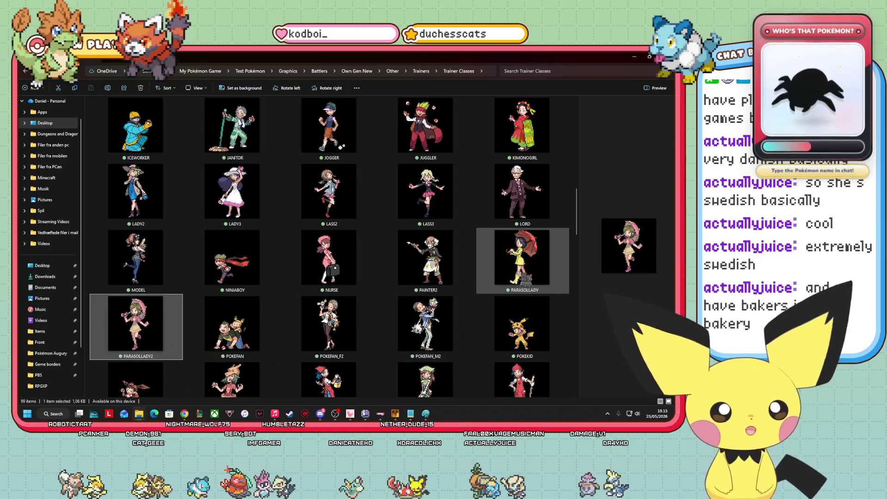
pyautogui.click(522, 278)
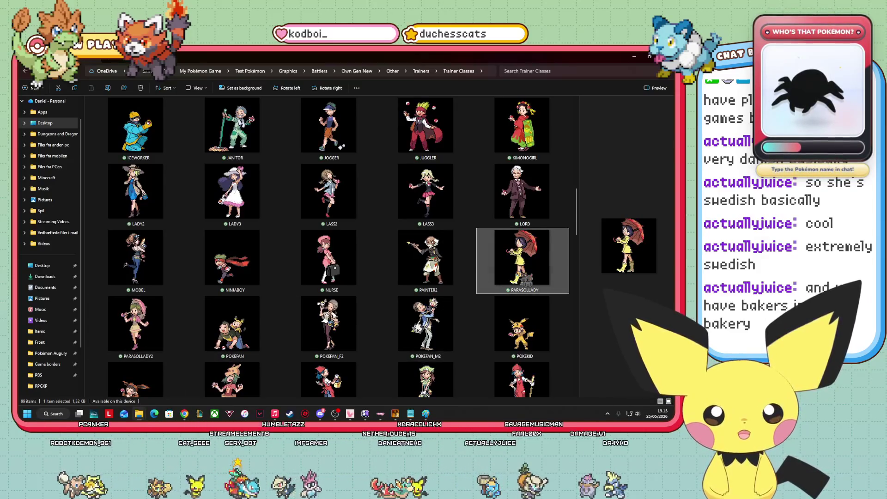
pyautogui.moveTo(140, 341)
pyautogui.mouseDown()
pyautogui.moveTo(385, 247)
pyautogui.moveTo(525, 280)
pyautogui.moveTo(326, 321)
pyautogui.moveTo(134, 321)
pyautogui.moveTo(173, 352)
pyautogui.mouseUp()
pyautogui.click(525, 280)
pyautogui.click(252, 253)
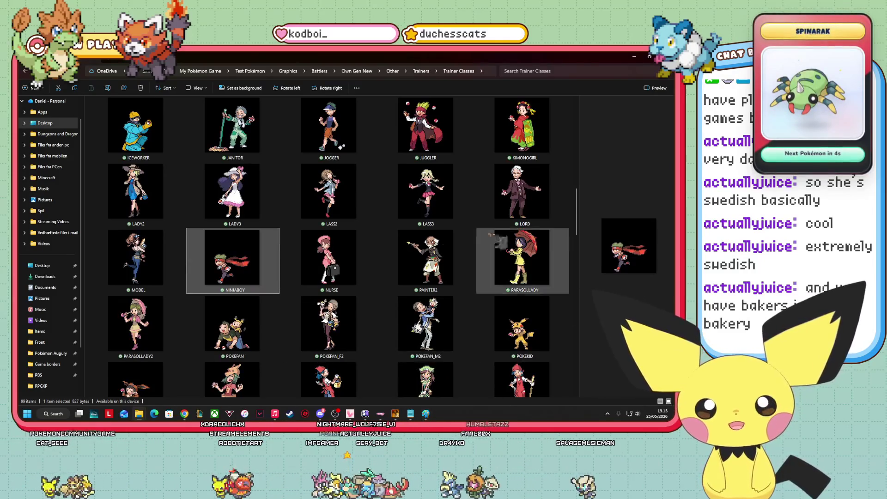
# Preview the FISHERMAN_4, FISHER and AROMALADY2 sprites, then return to the RPG Maker editor.
pyautogui.scroll(3, 476, 360)
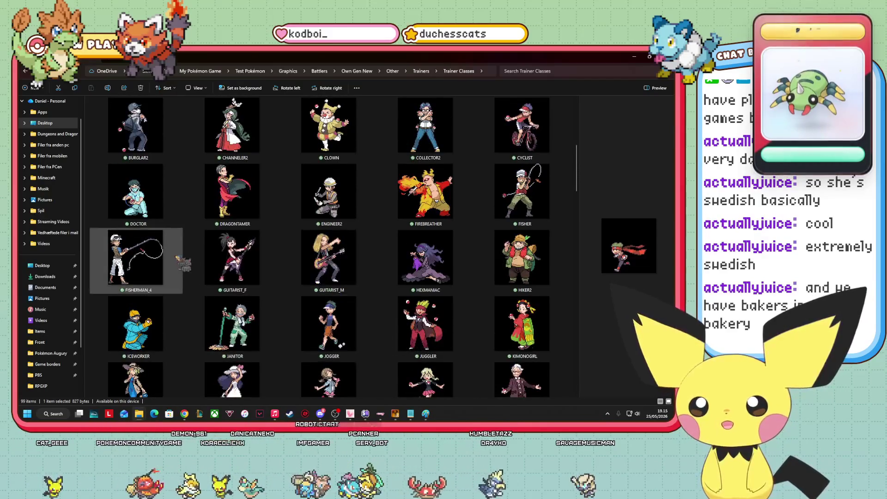
pyautogui.click(168, 263)
pyautogui.click(522, 194)
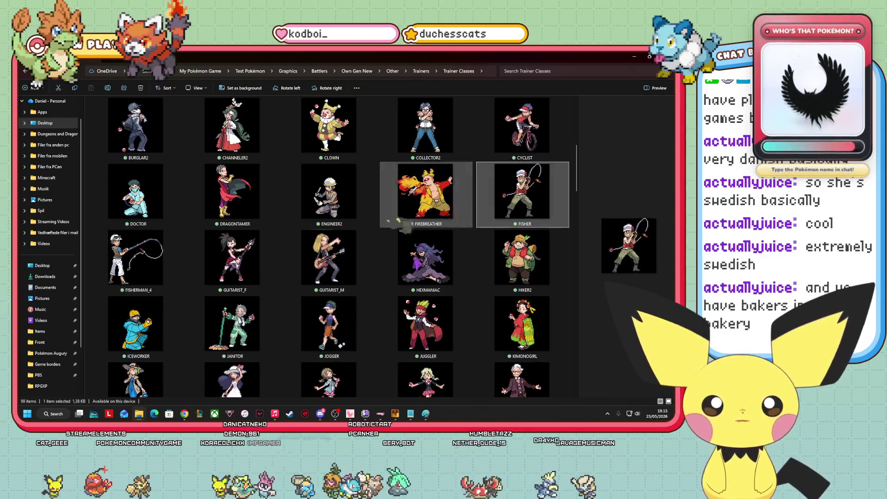
pyautogui.press('Right')
pyautogui.click(520, 197)
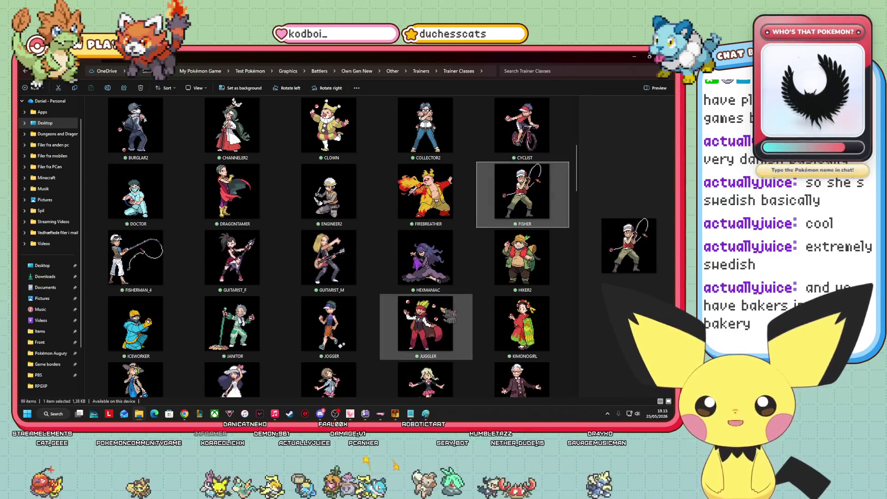
pyautogui.scroll(4, 476, 319)
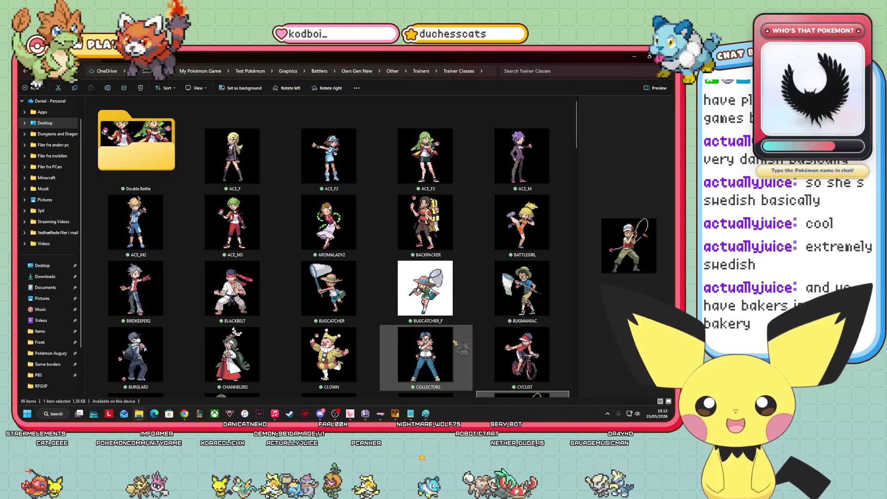
pyautogui.click(329, 224)
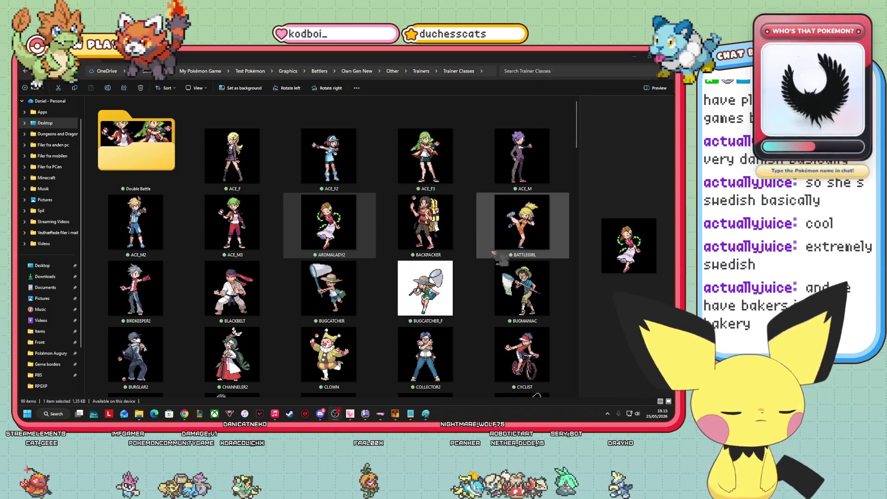
pyautogui.scroll(-3, 361, 248)
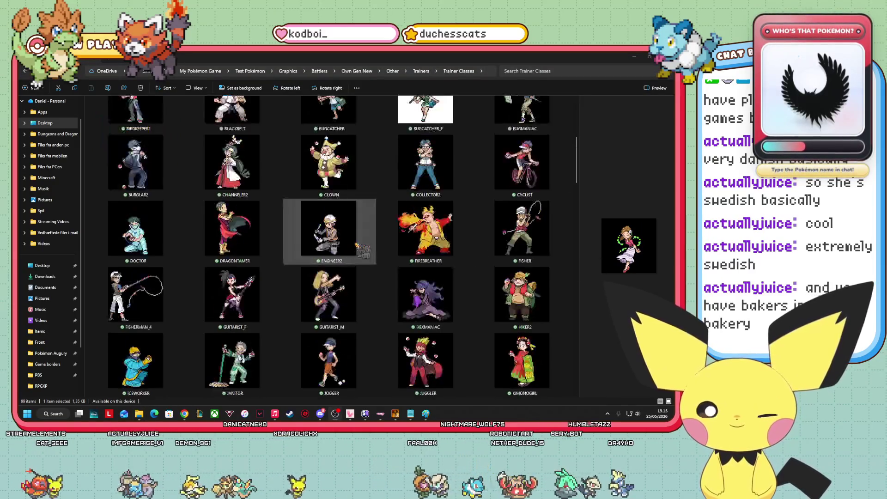
pyautogui.scroll(-10, 372, 253)
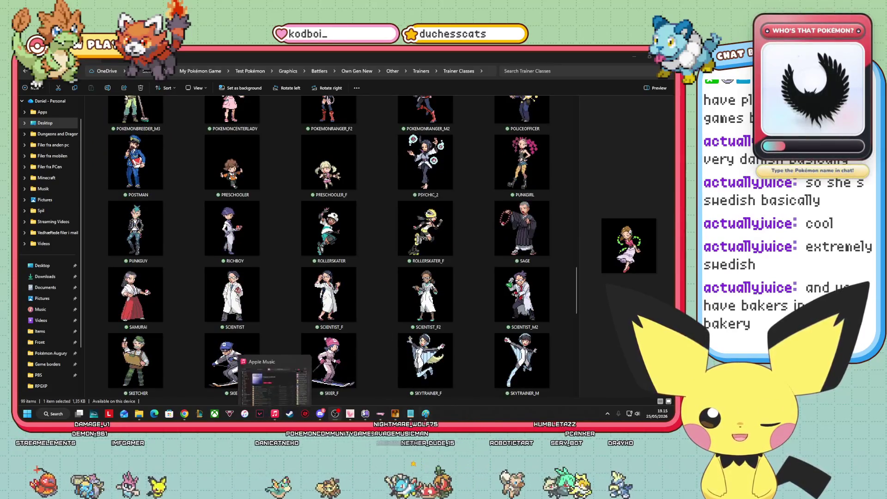
pyautogui.click(410, 413)
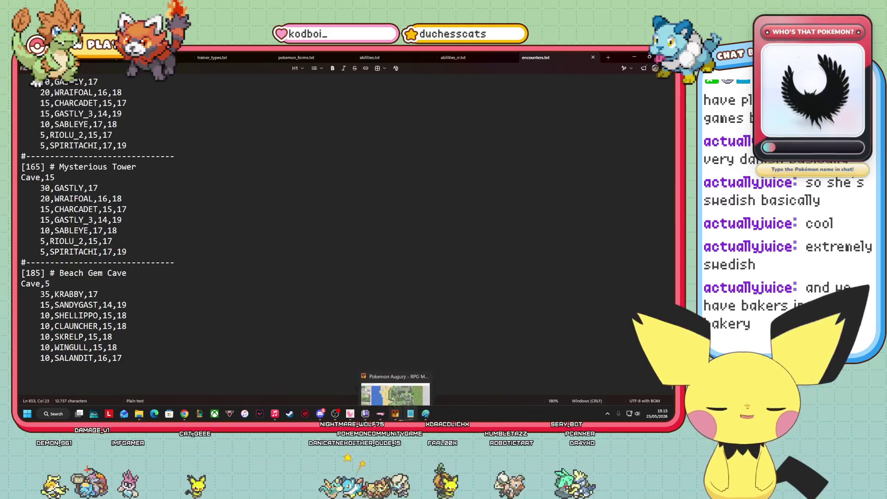
# In the Route 7 map editor, switch to the third map layer and scroll the tileset.
pyautogui.click(395, 414)
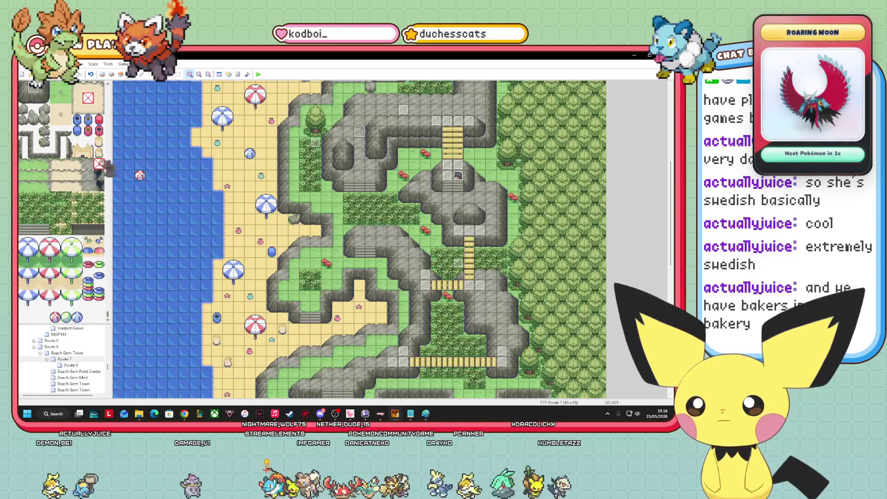
pyautogui.click(121, 74)
pyautogui.click(112, 74)
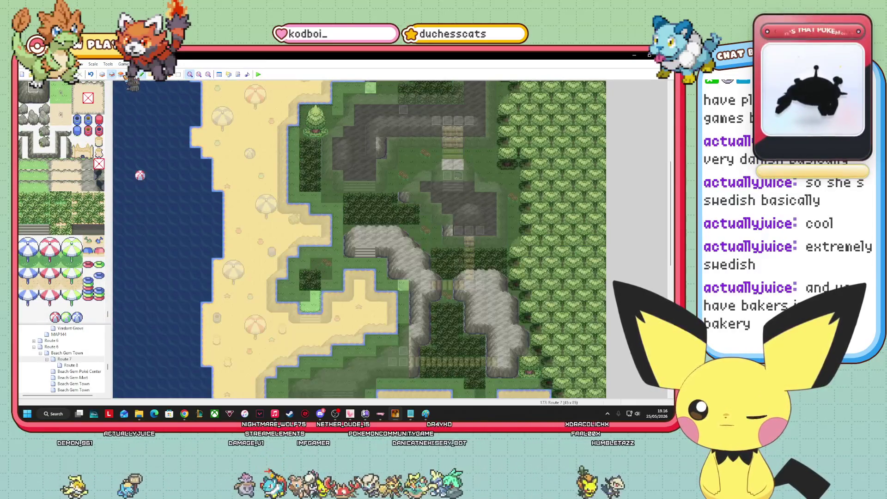
pyautogui.click(120, 74)
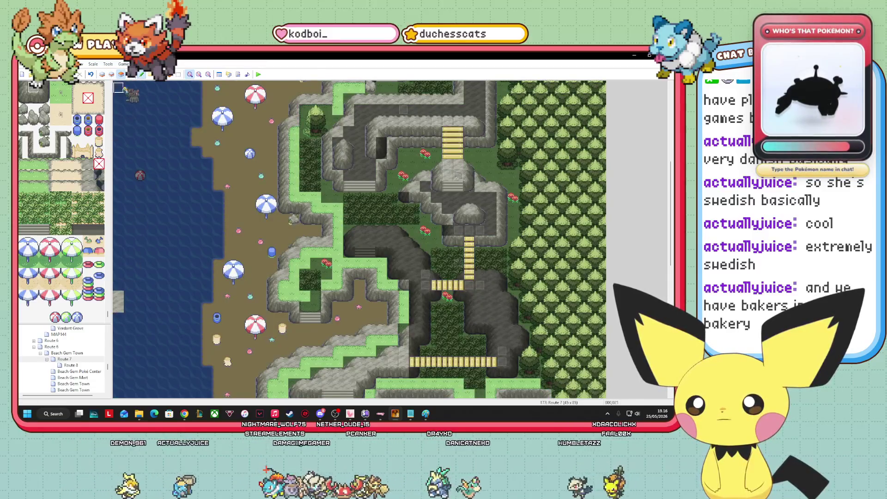
pyautogui.moveTo(108, 323)
pyautogui.mouseDown()
pyautogui.moveTo(123, 231)
pyautogui.moveTo(124, 90)
pyautogui.mouseUp()
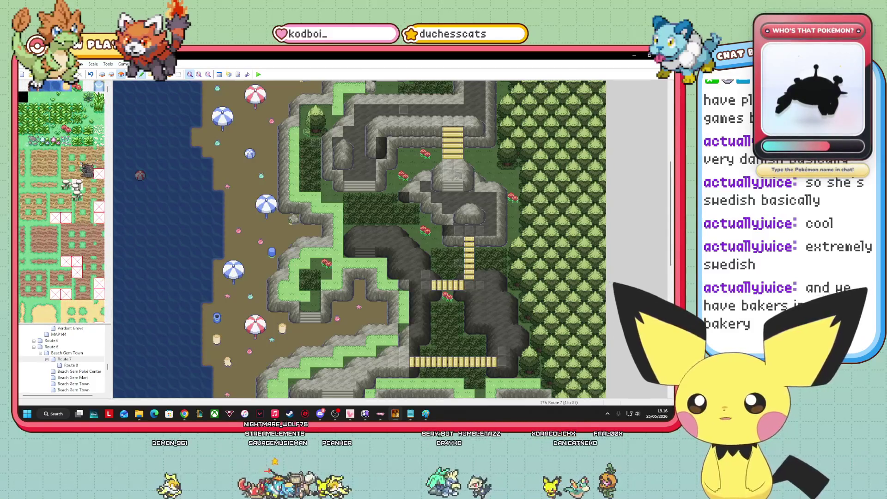
pyautogui.scroll(-15, 86, 171)
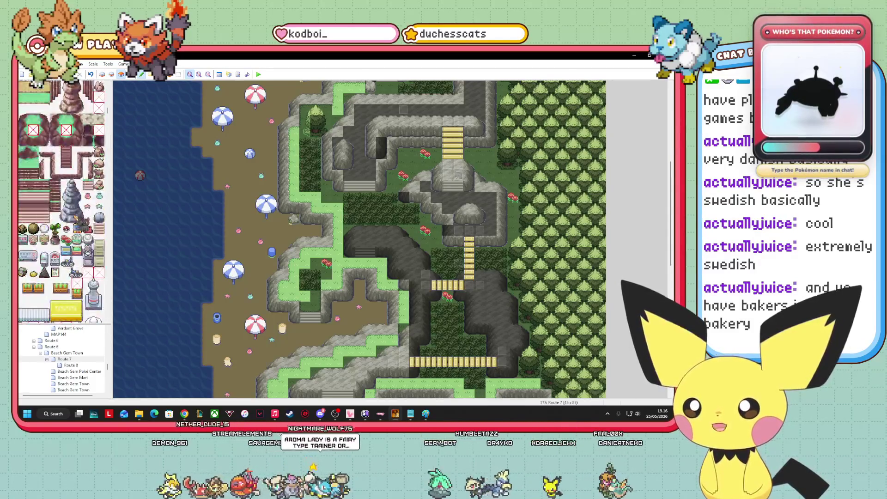
pyautogui.scroll(-3, 70, 253)
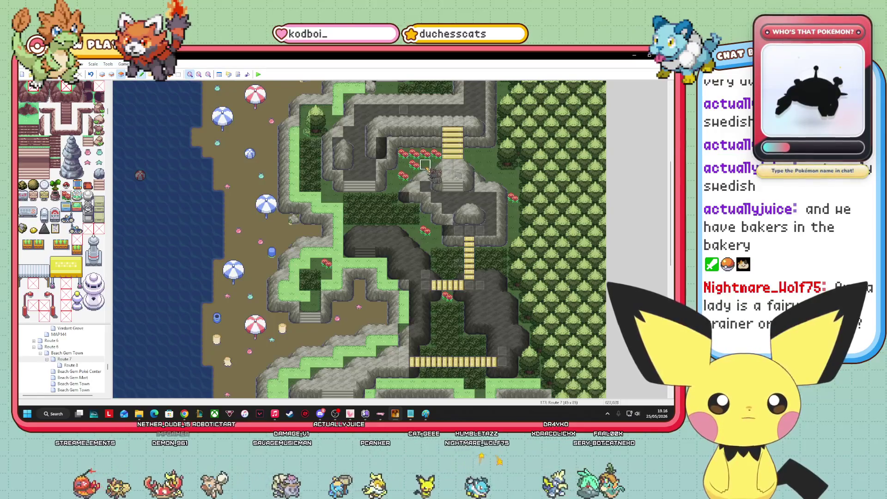
# Paint red flowers on the upper cliff ledge, then bring the Trainer Classes folder forward.
pyautogui.moveTo(391, 186); pyautogui.dragTo(393, 175)
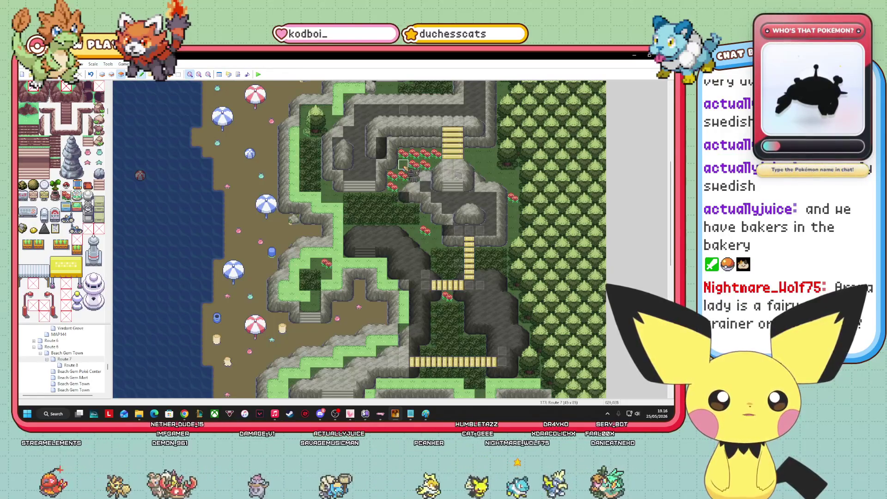
pyautogui.click(130, 74)
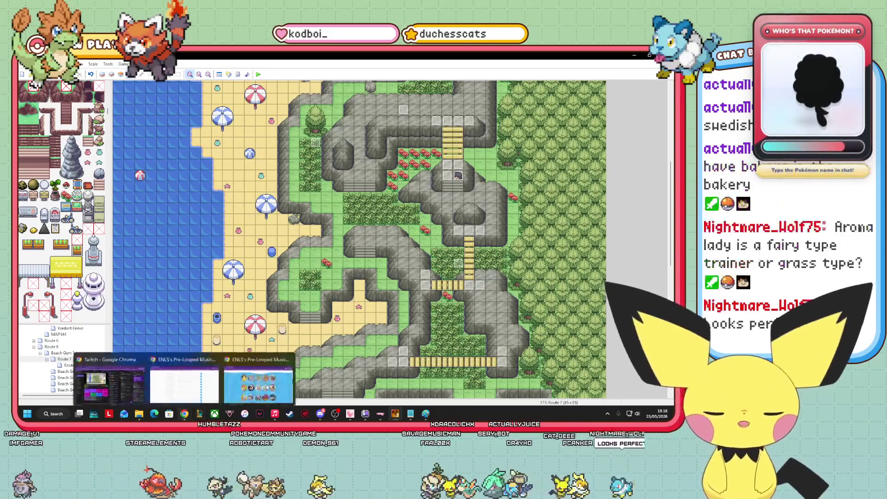
pyautogui.moveTo(140, 415)
pyautogui.click(139, 379)
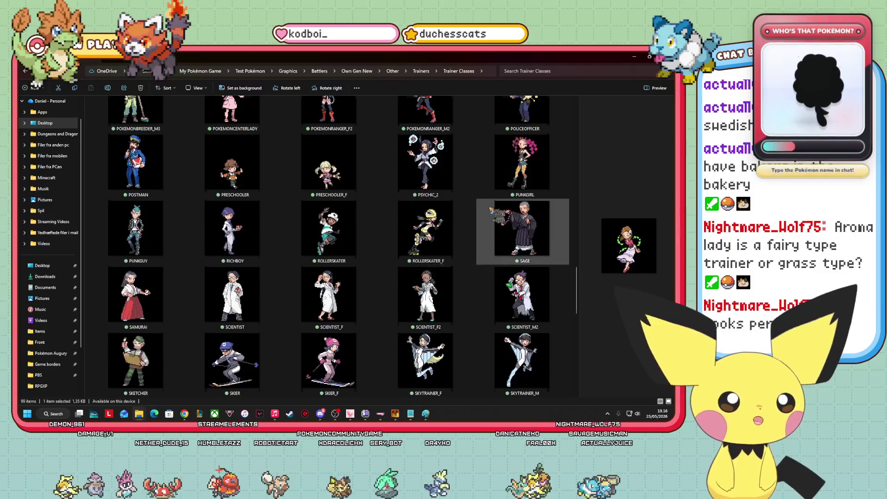
pyautogui.scroll(3, 415, 241)
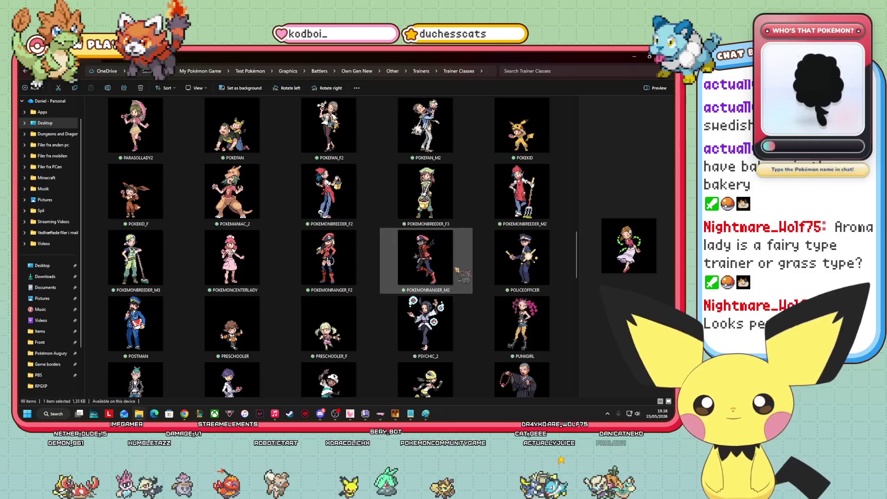
pyautogui.scroll(10, 410, 283)
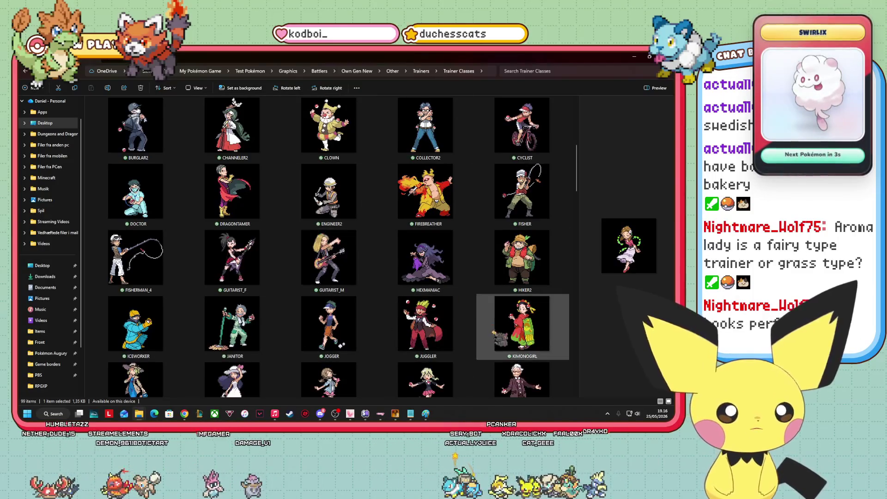
pyautogui.click(533, 283)
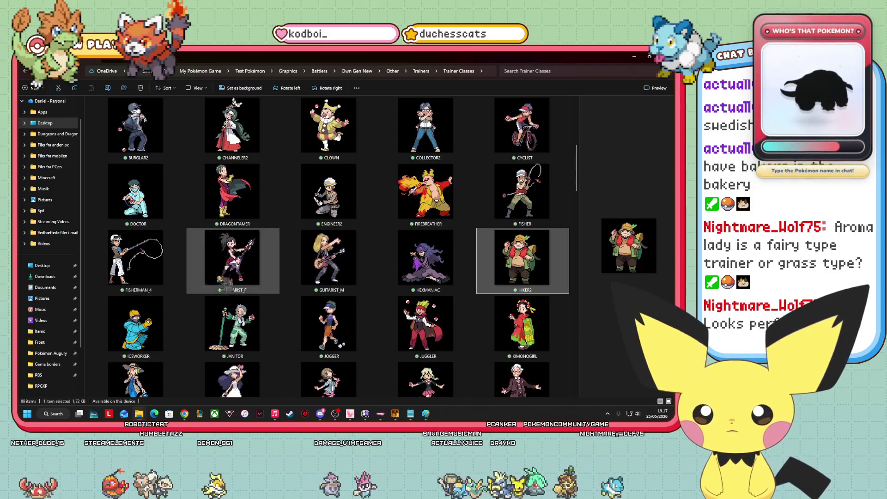
pyautogui.scroll(5, 464, 240)
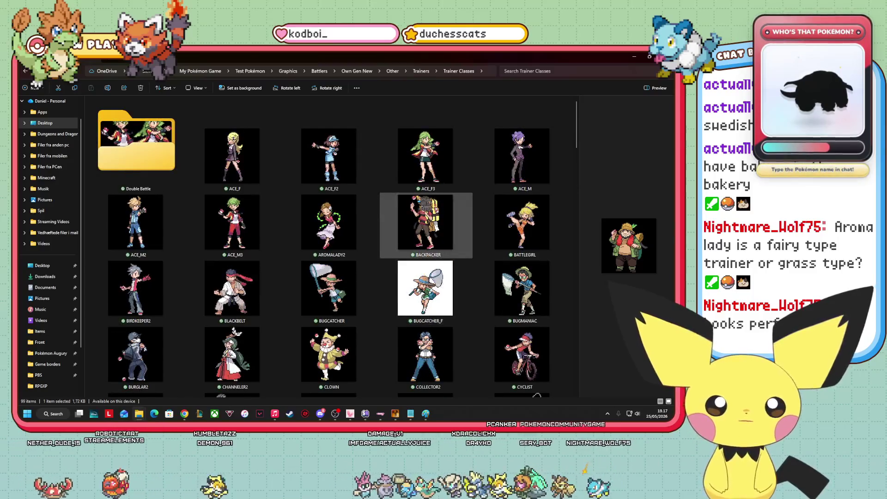
pyautogui.click(509, 230)
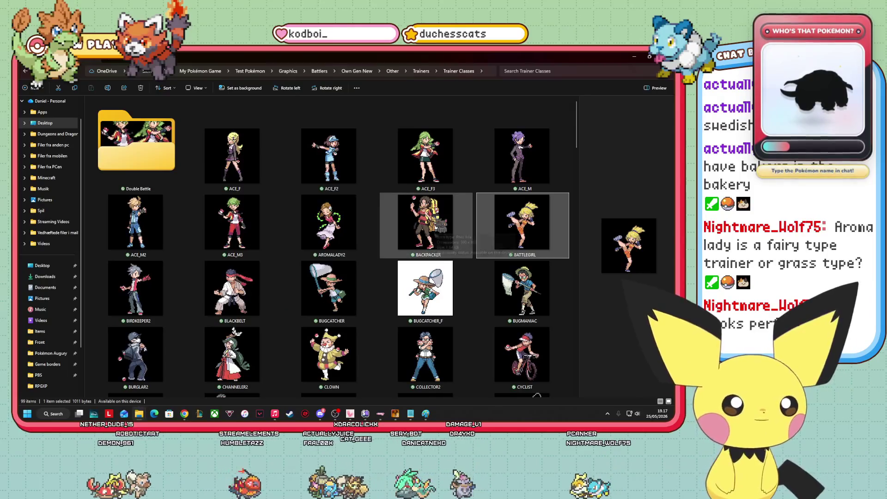
pyautogui.click(443, 234)
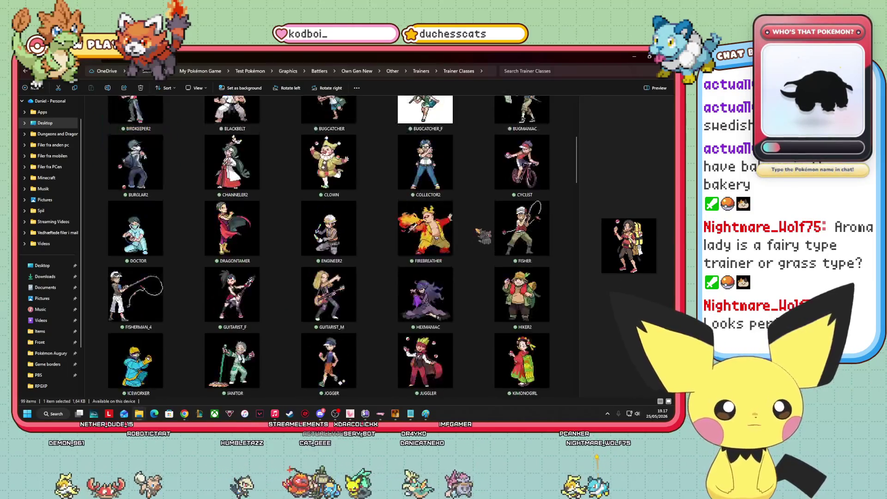
pyautogui.click(430, 178)
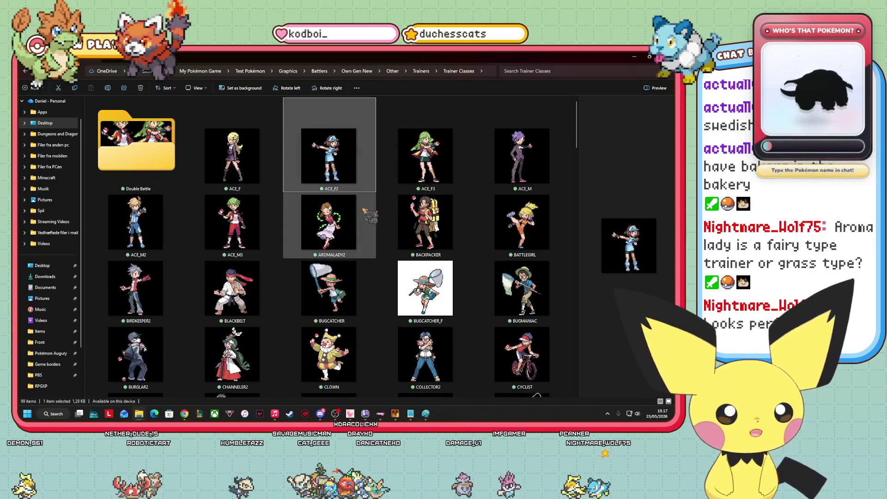
pyautogui.scroll(-7, 426, 227)
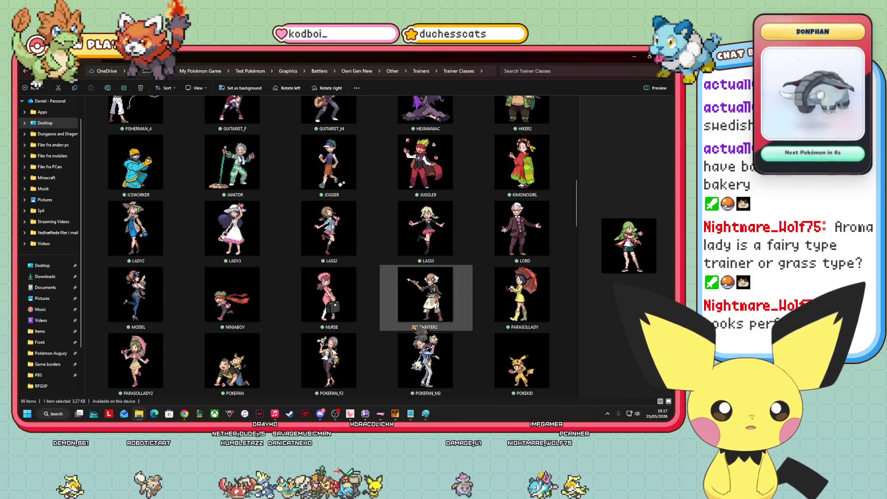
pyautogui.scroll(-3, 409, 322)
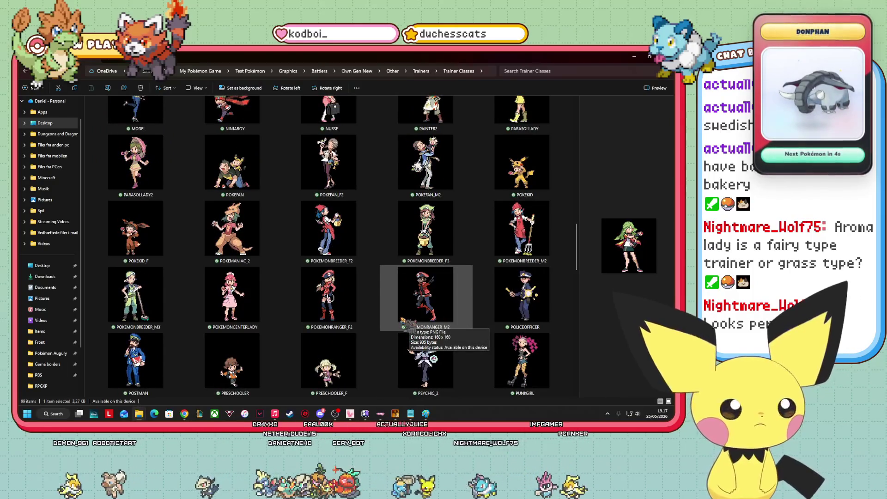
pyautogui.scroll(-3, 395, 324)
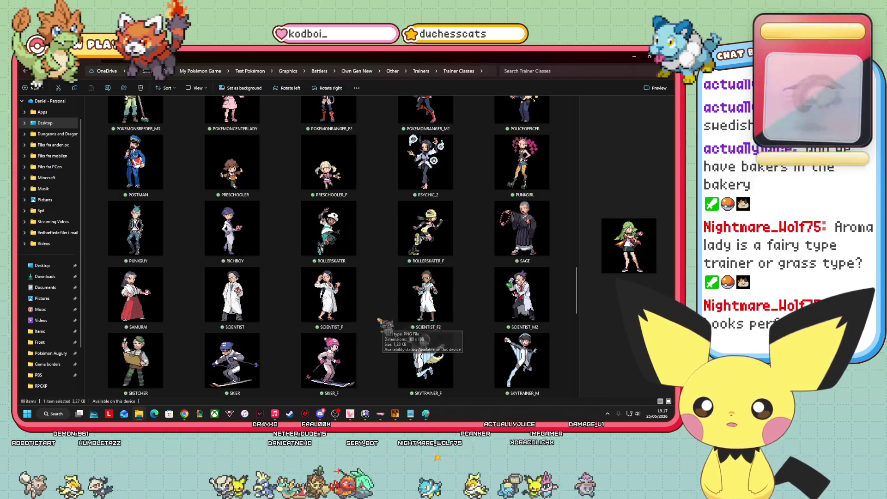
pyautogui.scroll(-3, 267, 319)
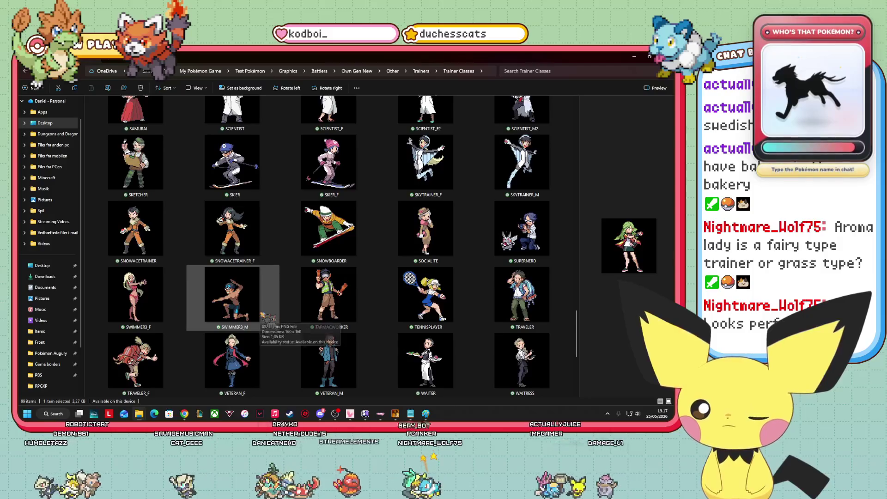
pyautogui.scroll(-1, 379, 351)
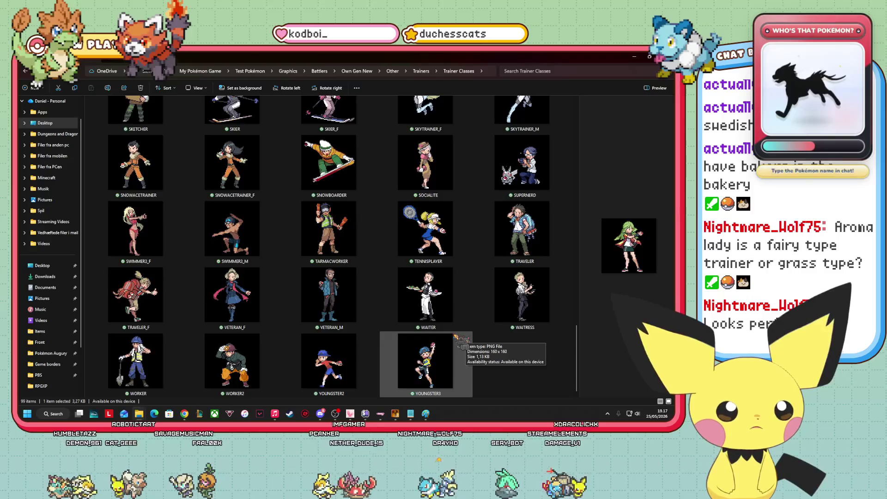
pyautogui.scroll(3, 457, 339)
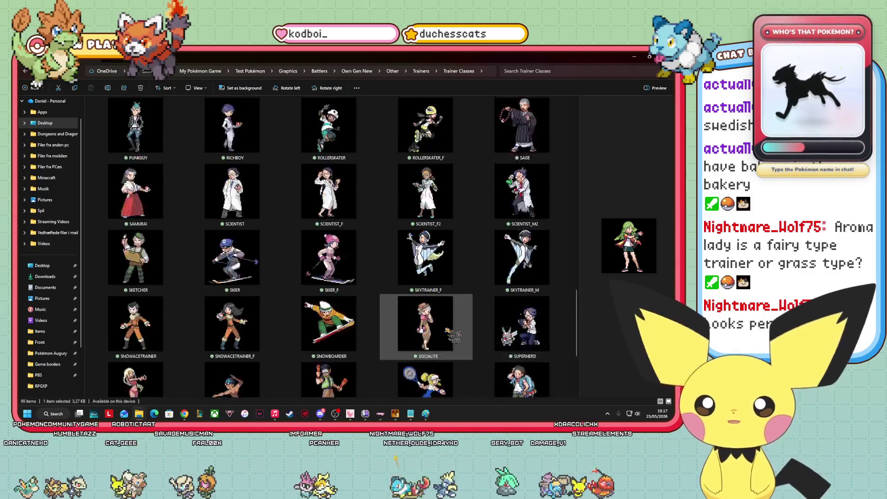
pyautogui.scroll(3, 451, 334)
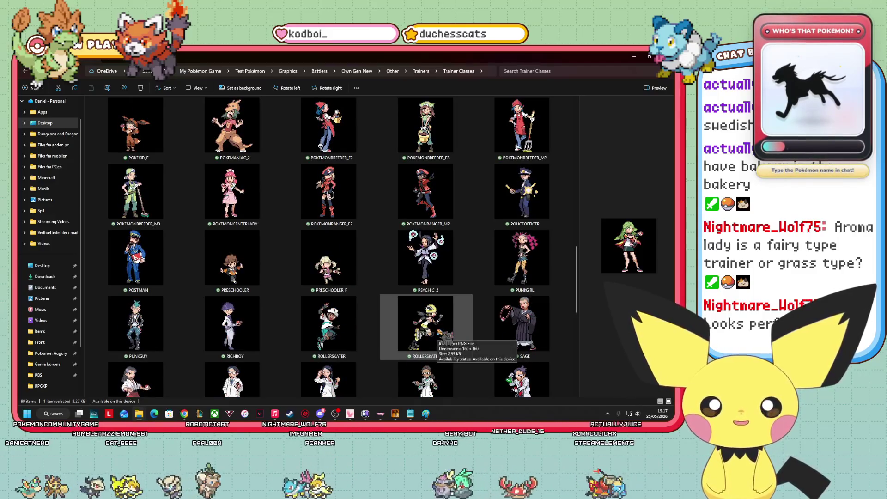
pyautogui.scroll(1, 317, 234)
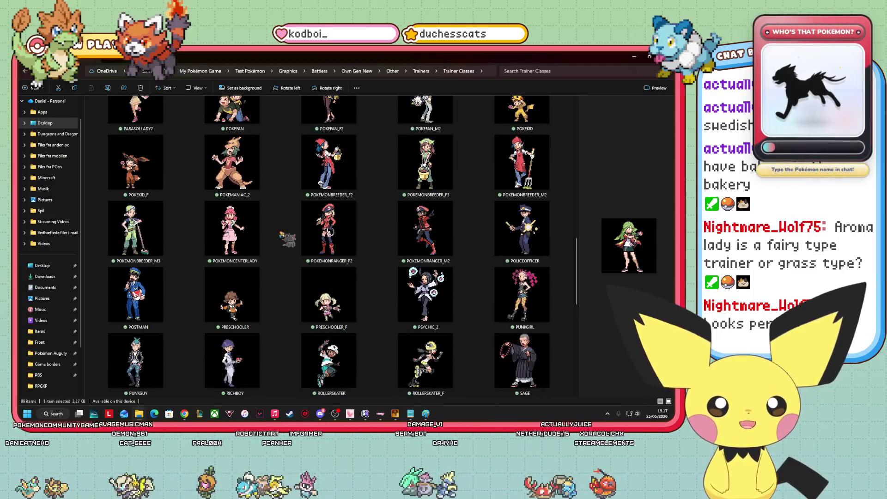
pyautogui.click(324, 231)
pyautogui.keyDown('ctrl'); pyautogui.click(425, 231); pyautogui.keyUp('ctrl')
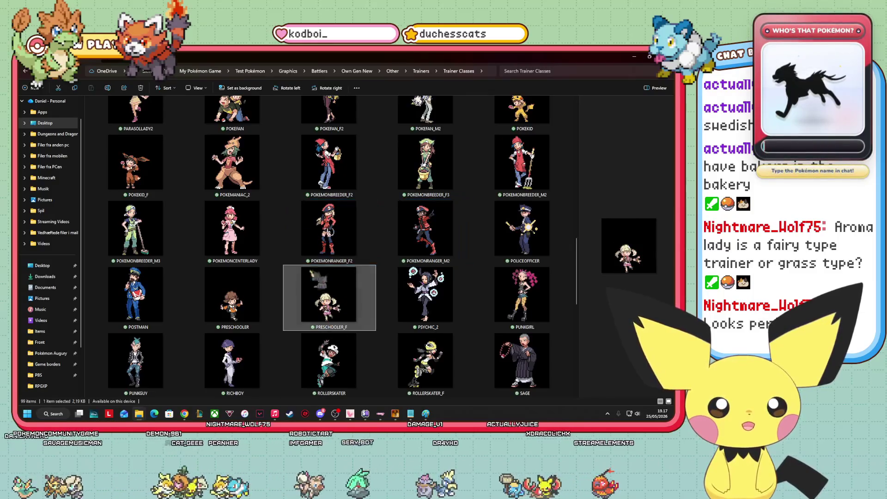
pyautogui.click(316, 231)
pyautogui.moveTo(310, 226)
pyautogui.mouseDown()
pyautogui.moveTo(362, 321)
pyautogui.moveTo(363, 291)
pyautogui.moveTo(377, 382)
pyautogui.moveTo(395, 413)
pyautogui.moveTo(434, 414)
pyautogui.mouseUp()
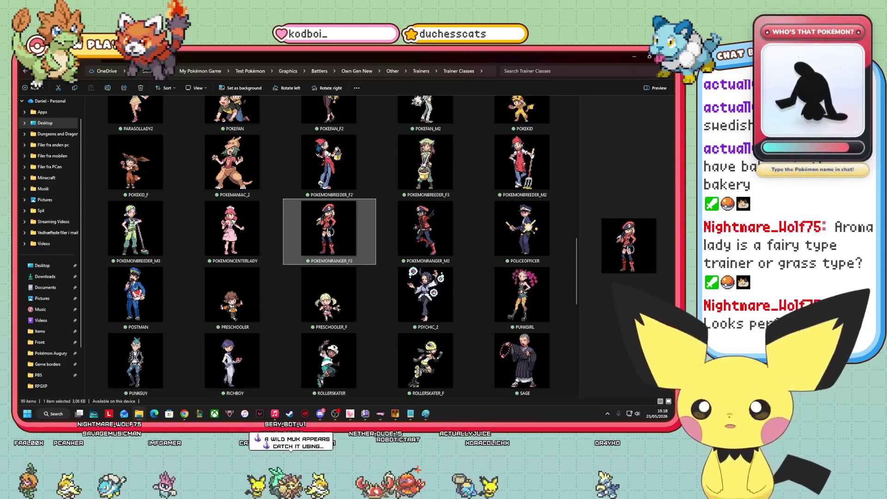
pyautogui.click(185, 414)
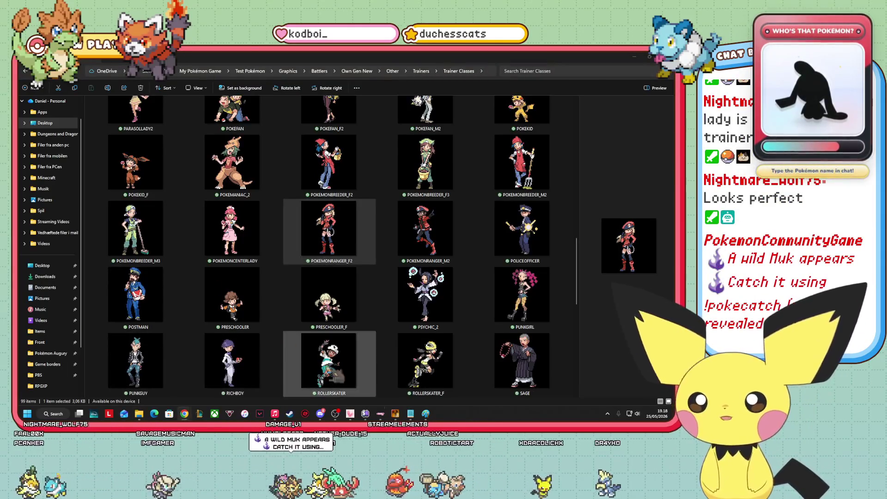
pyautogui.hotkey('alt', 'Tab')
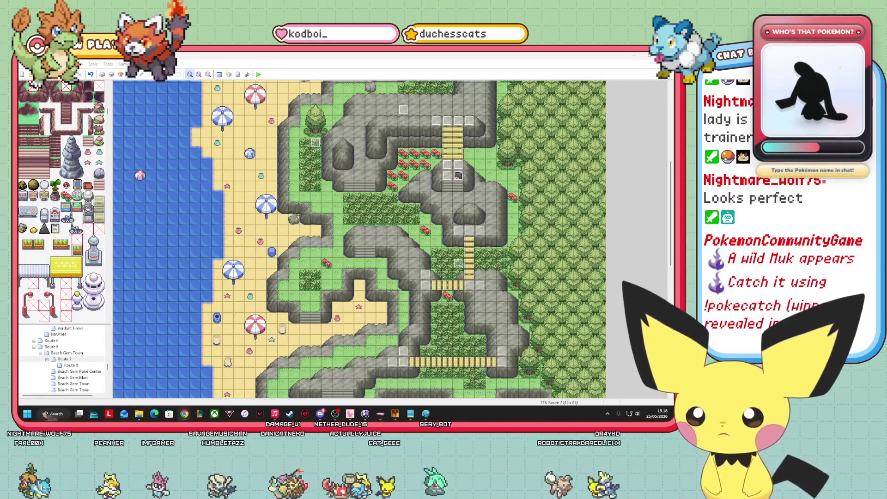
pyautogui.click(54, 414)
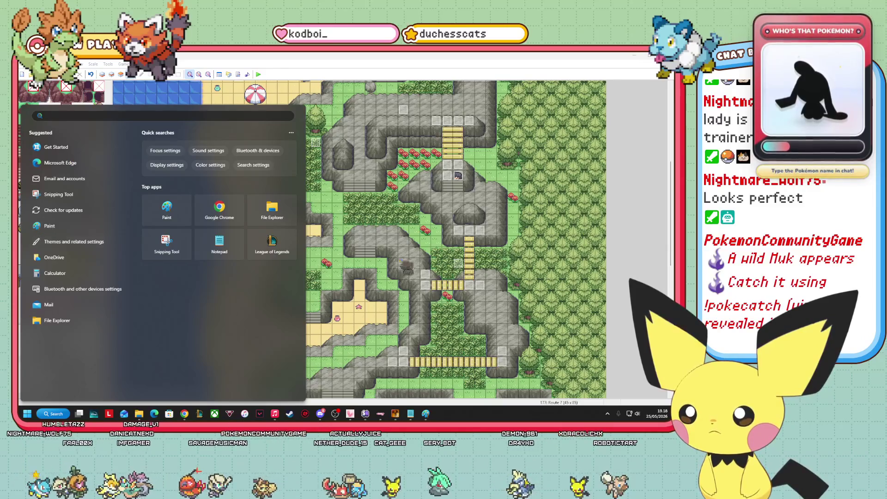
pyautogui.click(404, 264)
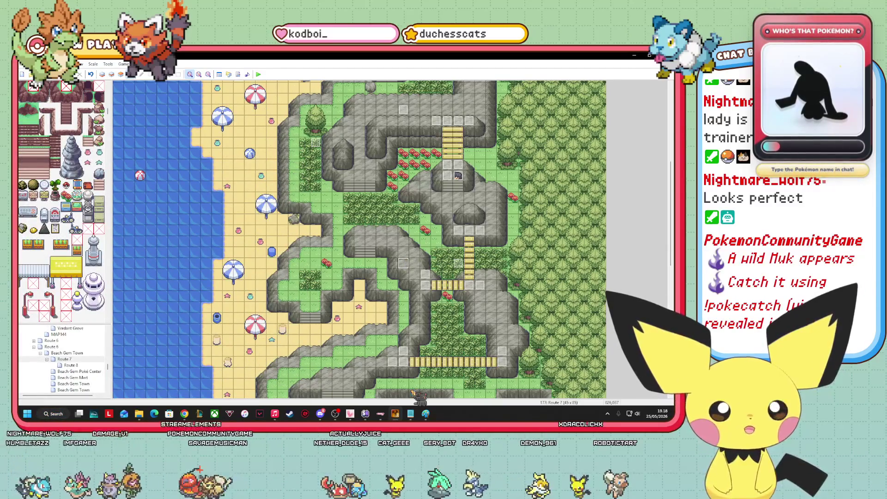
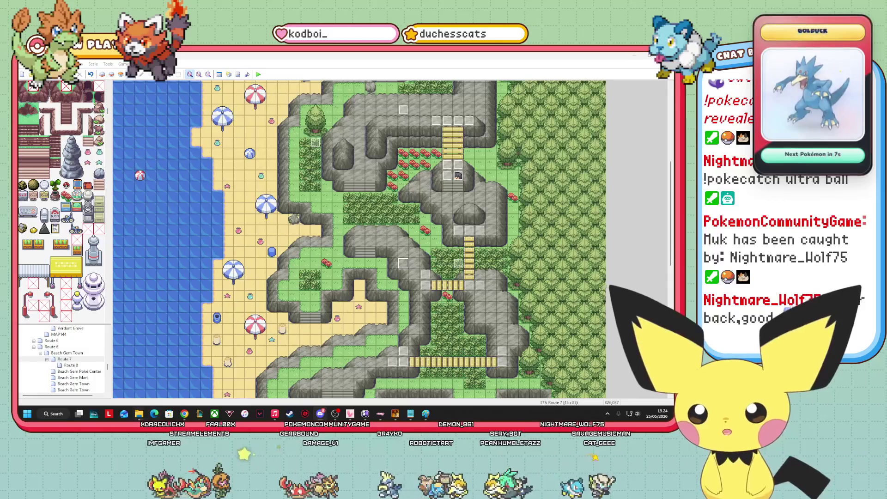
# Bring the File Explorer window with the Trainer Classes sprite folder to the front.
pyautogui.moveTo(139, 412)
pyautogui.click(138, 363)
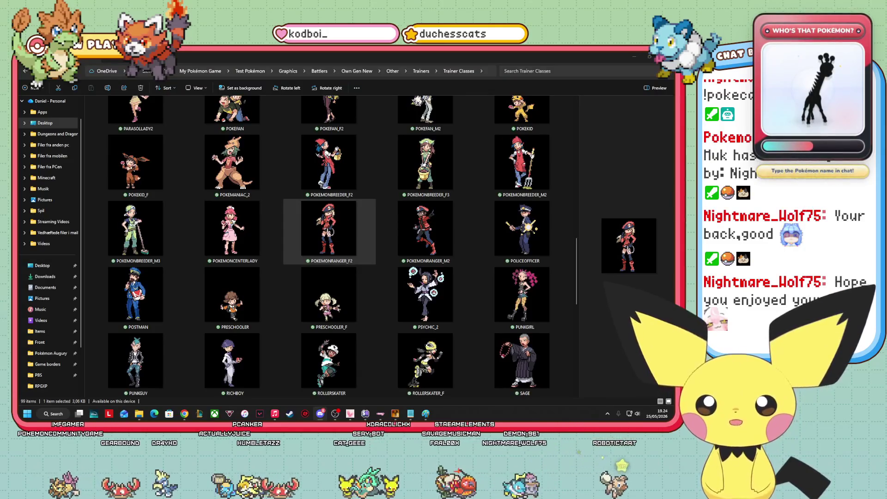
pyautogui.scroll(3, 439, 310)
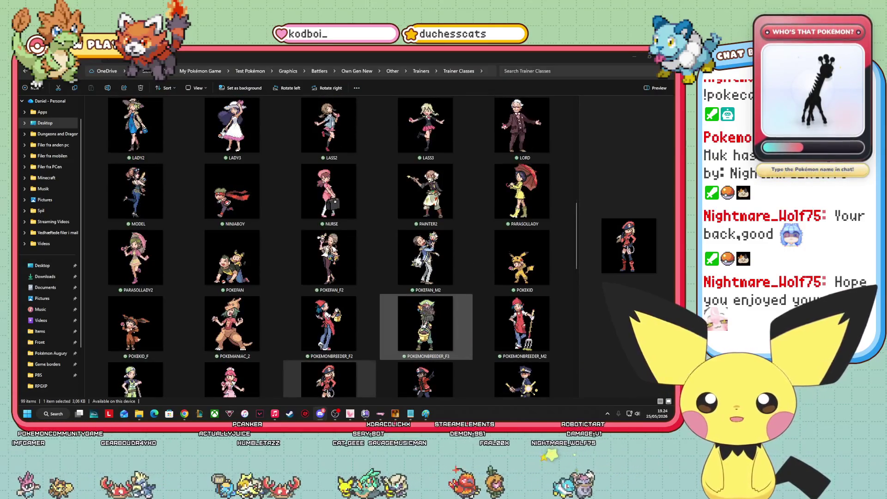
pyautogui.scroll(8, 462, 323)
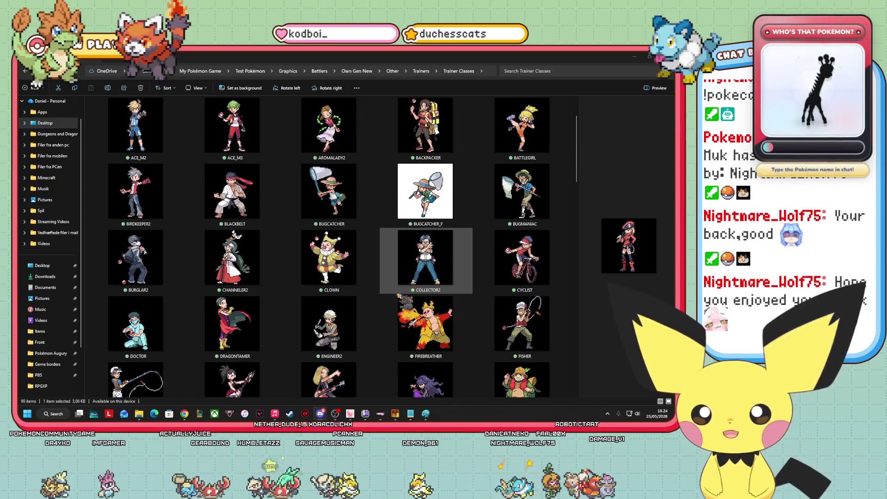
pyautogui.scroll(2, 402, 302)
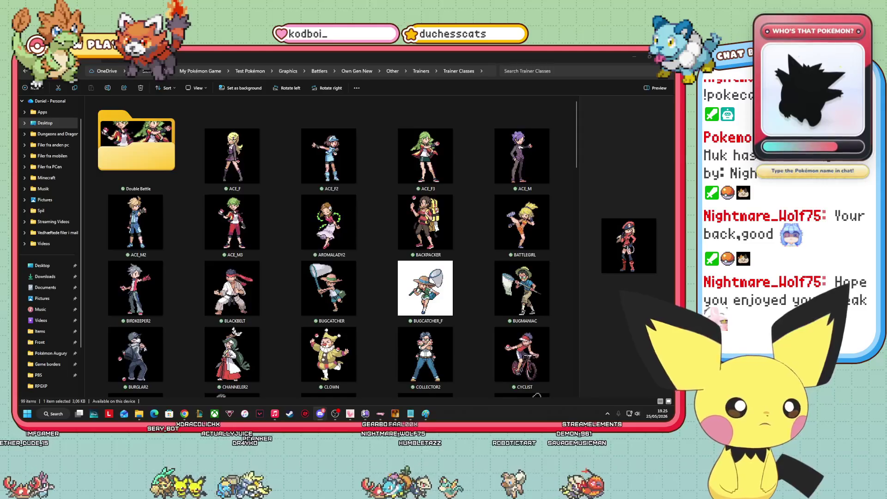
pyautogui.scroll(-3, 222, 365)
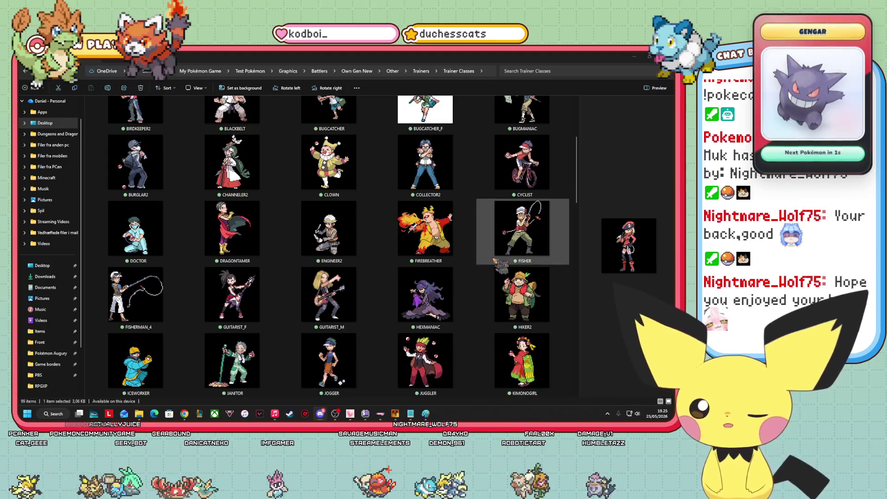
pyautogui.scroll(-3, 499, 266)
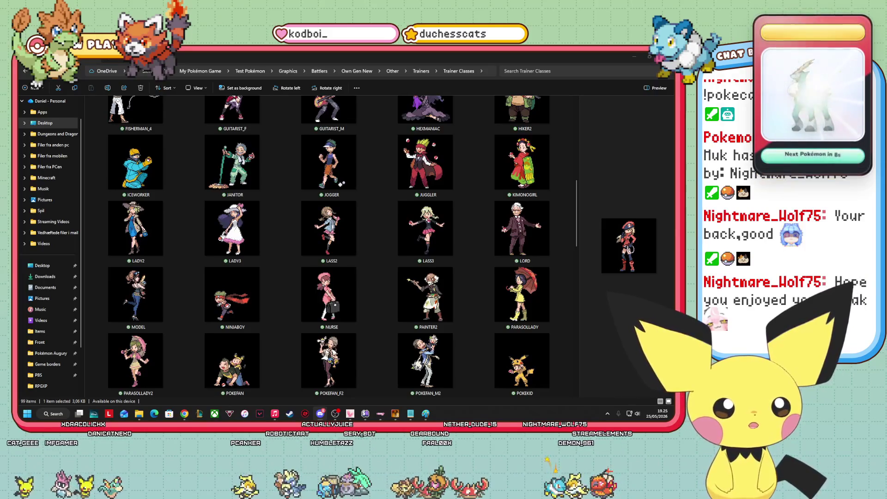
pyautogui.scroll(-10, 427, 295)
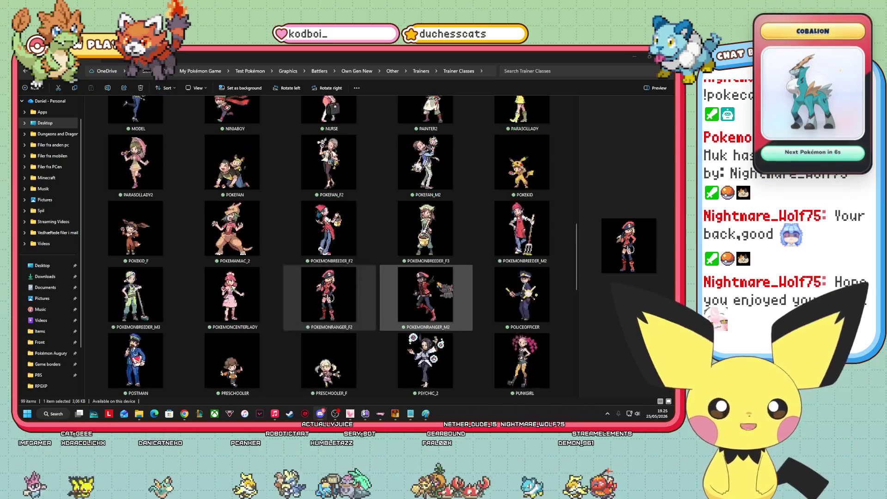
# Preview the PAINTER2 trainer sprite, then minimize File Explorer to return to RPG Maker XP.
pyautogui.scroll(-2, 439, 280)
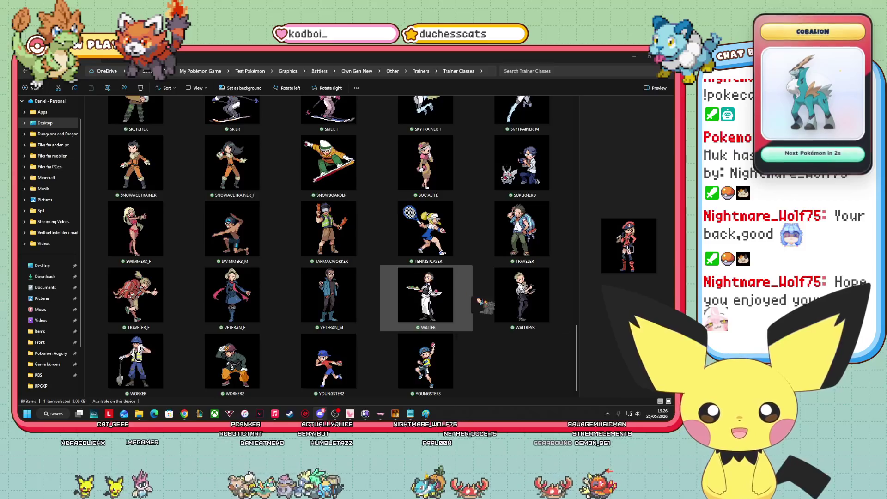
pyautogui.scroll(3, 525, 355)
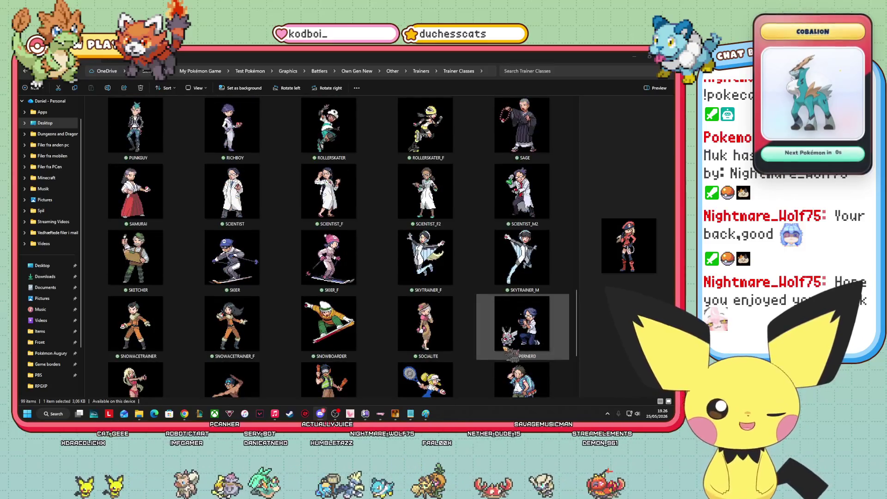
pyautogui.scroll(1, 524, 355)
pyautogui.scroll(10, 485, 349)
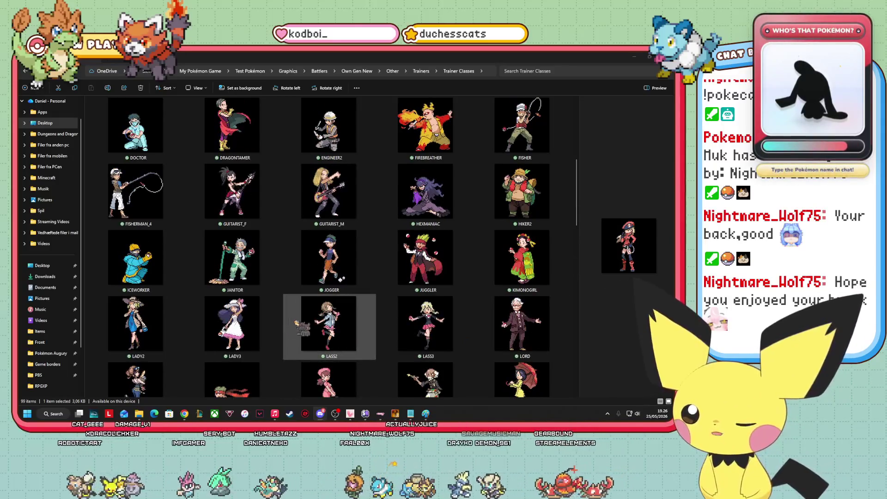
pyautogui.scroll(10, 342, 317)
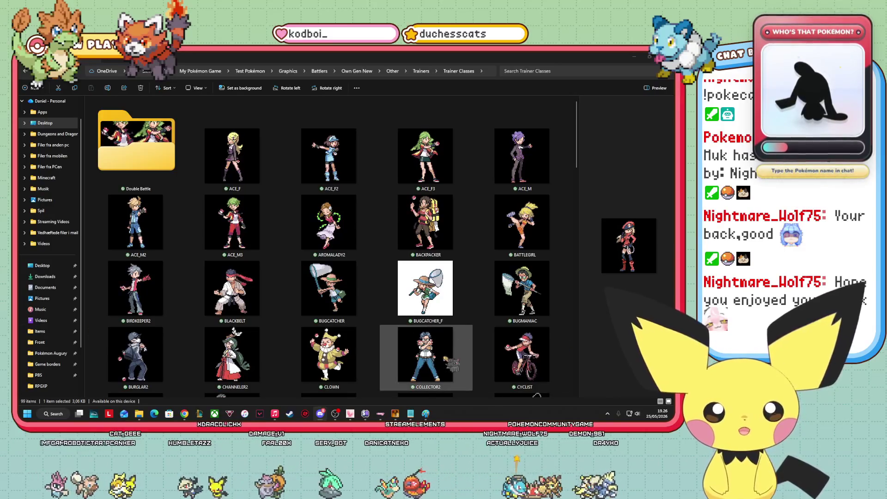
pyautogui.scroll(-3, 213, 384)
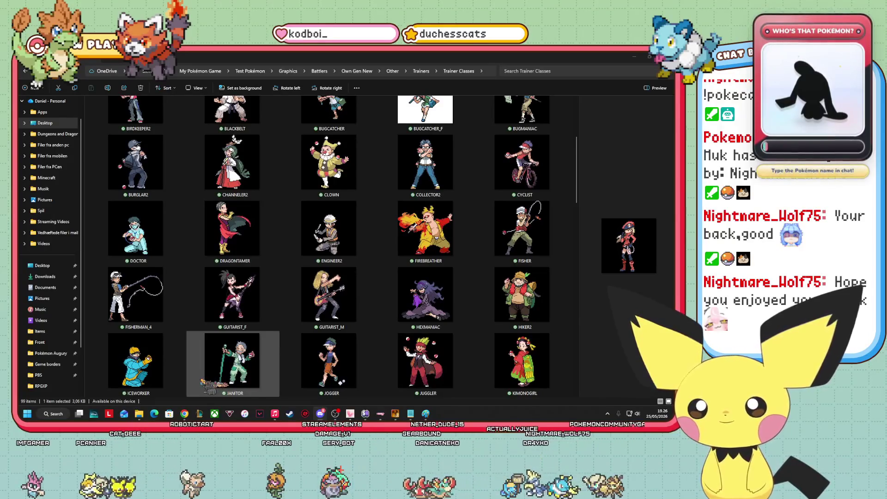
pyautogui.scroll(-3, 387, 301)
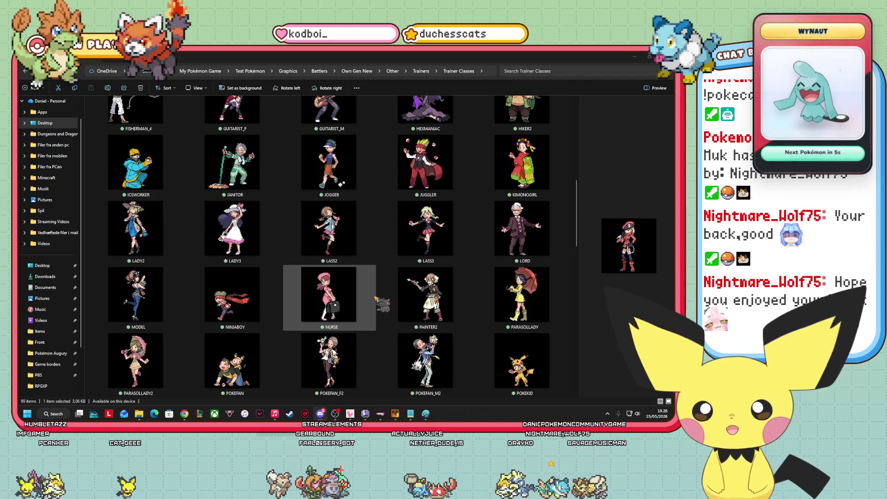
pyautogui.scroll(-3, 383, 303)
pyautogui.scroll(3, 382, 304)
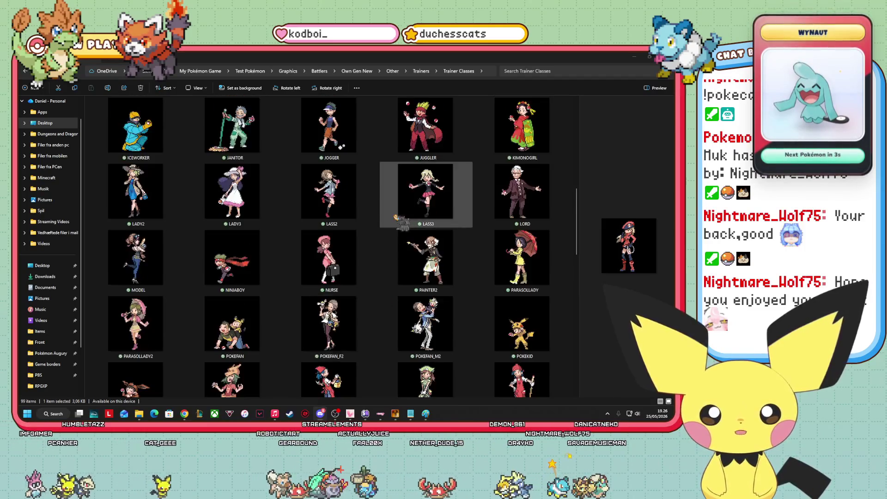
pyautogui.click(430, 268)
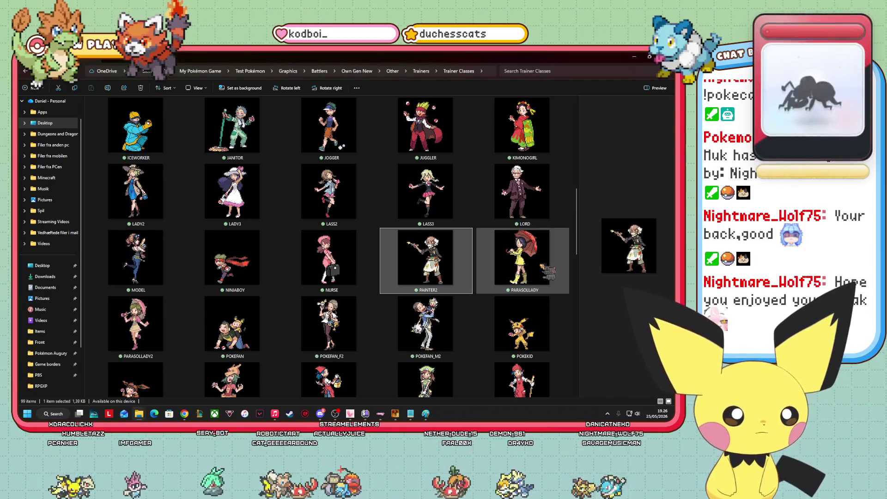
pyautogui.scroll(-9, 538, 268)
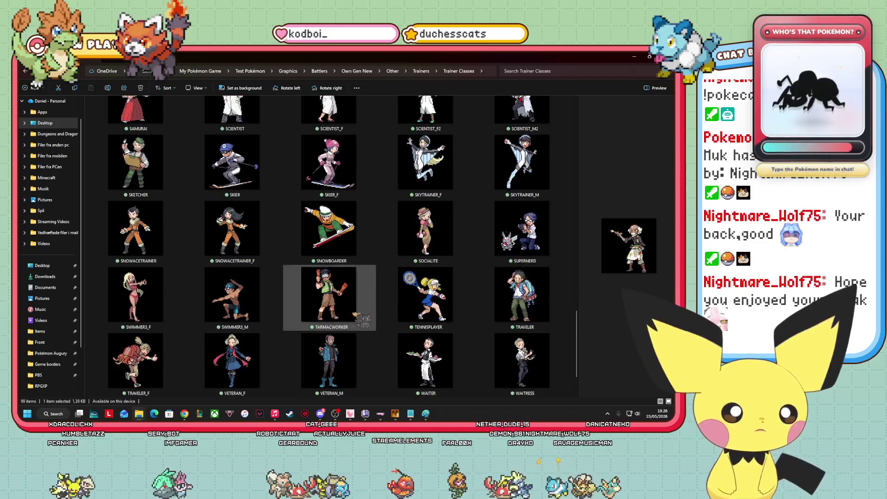
pyautogui.click(635, 56)
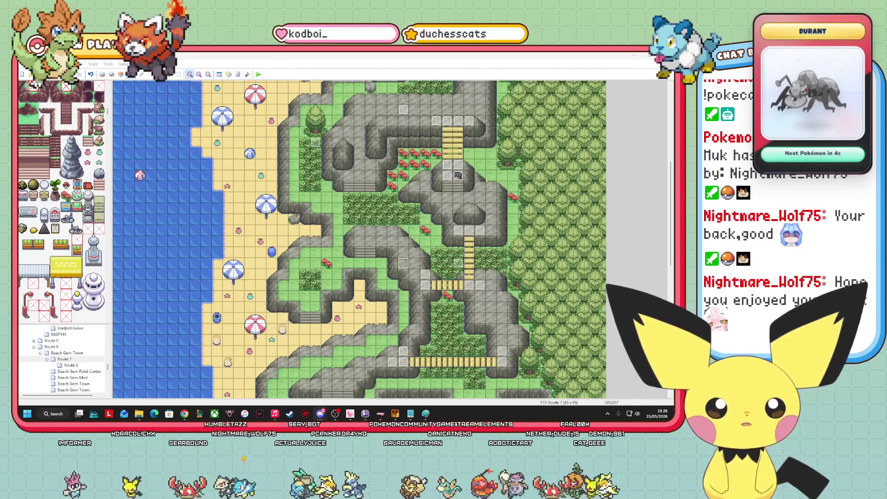
# Copy the Trainer(6) event from the Route 4 map.
pyautogui.moveTo(672, 257); pyautogui.dragTo(672, 208)
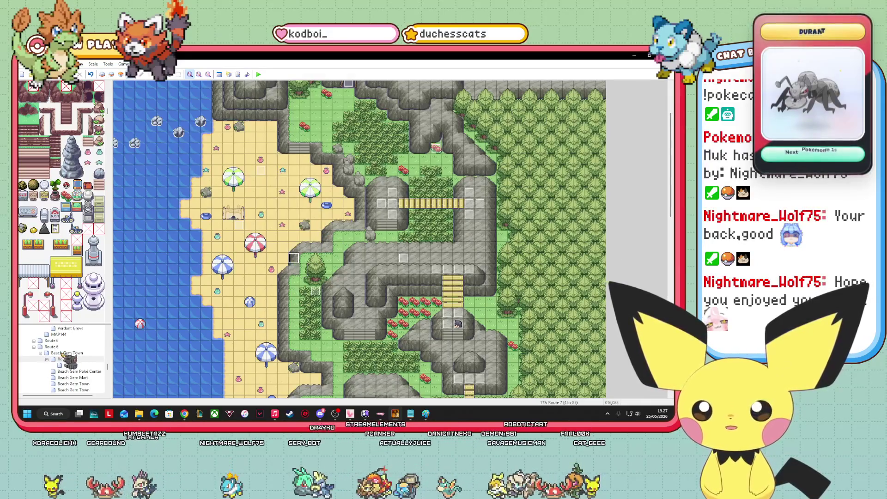
pyautogui.scroll(3, 70, 363)
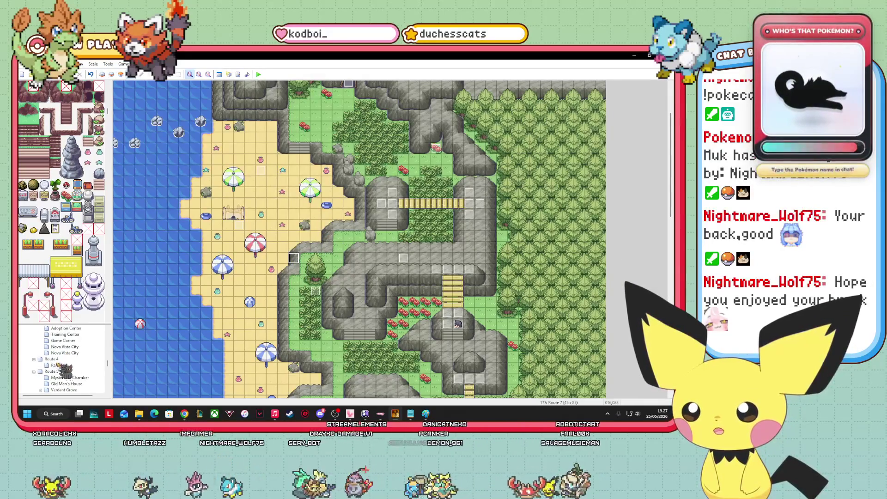
pyautogui.click(52, 359)
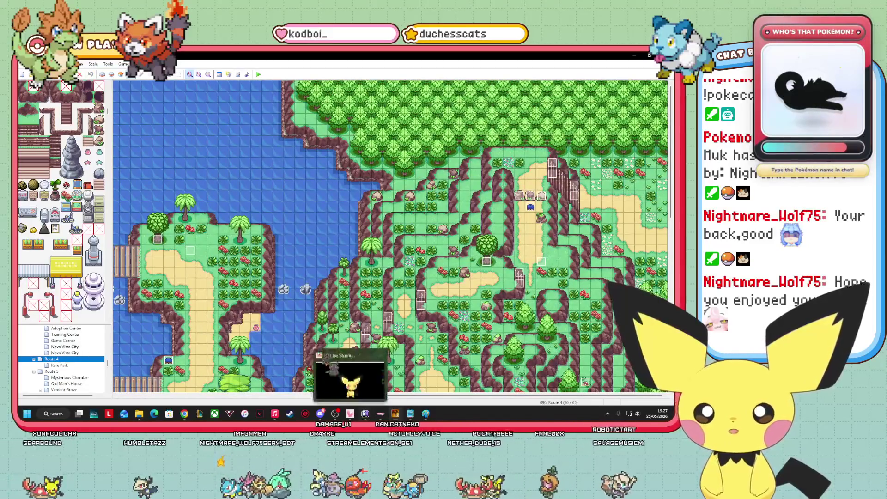
pyautogui.moveTo(414, 396); pyautogui.dragTo(244, 397)
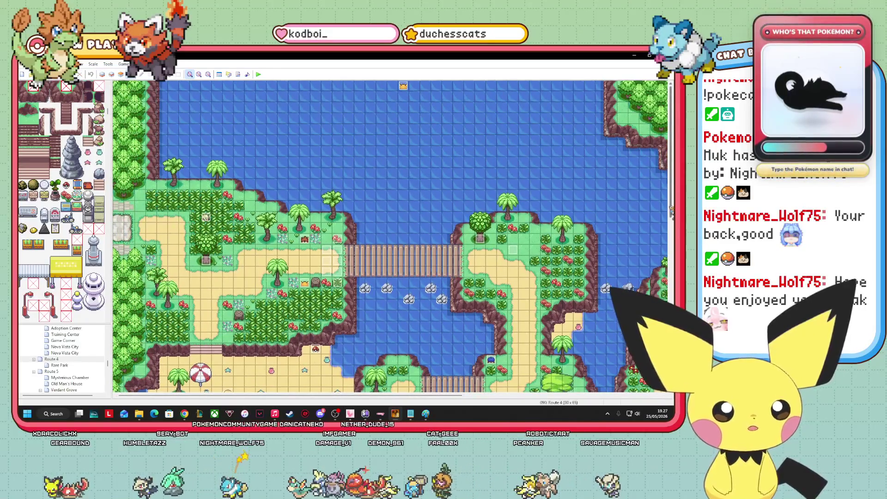
pyautogui.scroll(-5, 393, 236)
pyautogui.rightClick(287, 277)
pyautogui.click(261, 286)
pyautogui.click(417, 332)
pyautogui.rightClick(238, 278)
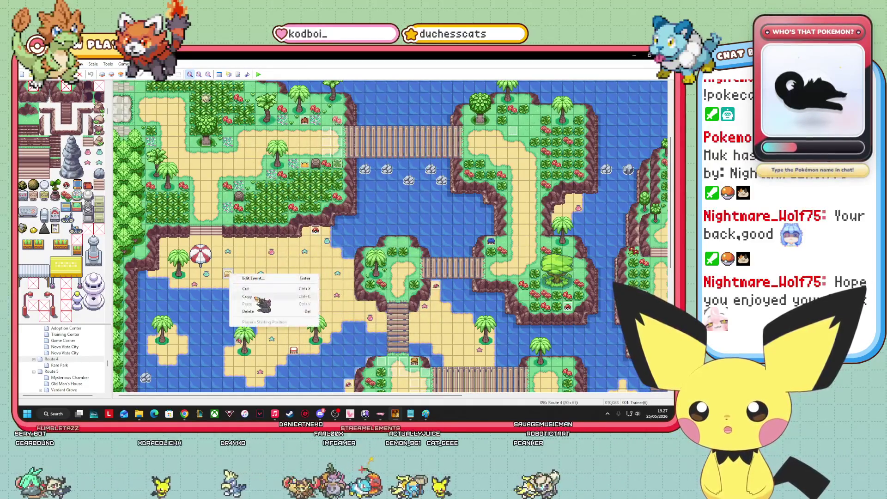
pyautogui.moveTo(238, 279)
pyautogui.mouseDown()
pyautogui.moveTo(227, 290)
pyautogui.moveTo(231, 266)
pyautogui.mouseUp()
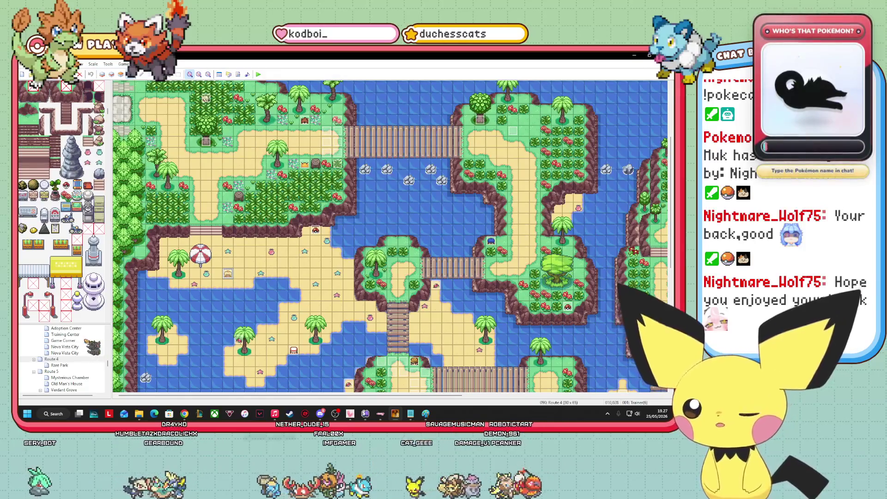
# Paste the trainer event onto a Route 7 beach tile and open its Edit Event window.
pyautogui.scroll(-3, 74, 363)
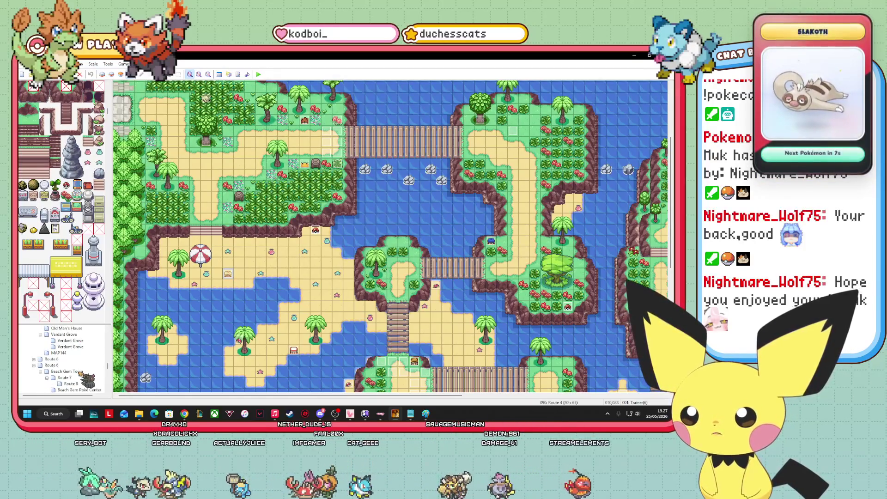
pyautogui.click(81, 378)
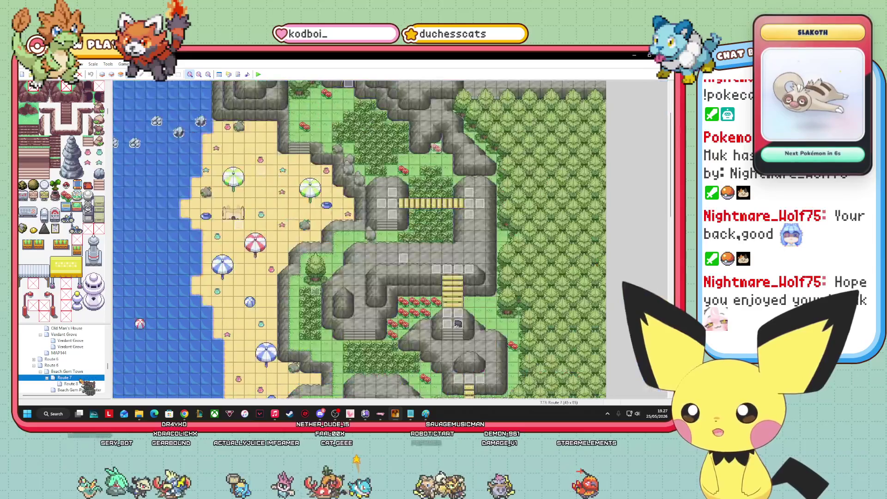
pyautogui.rightClick(257, 170)
pyautogui.click(290, 208)
pyautogui.rightClick(259, 171)
pyautogui.click(277, 201)
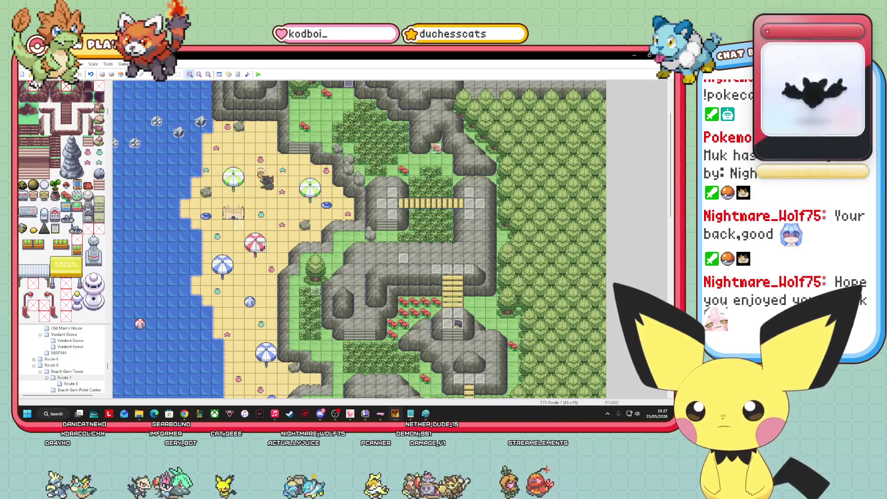
pyautogui.rightClick(282, 157)
pyautogui.click(296, 161)
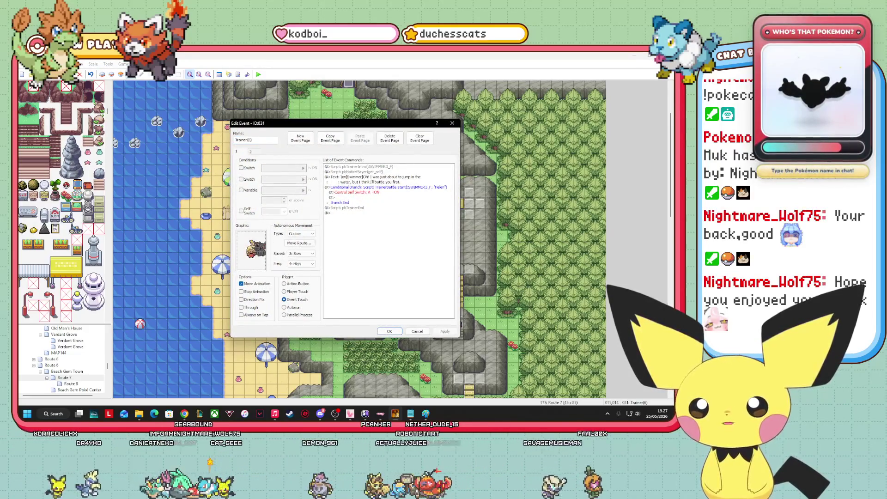
# Give the trainer event the SWIMMER3_F sprite graphic.
pyautogui.doubleClick(252, 249)
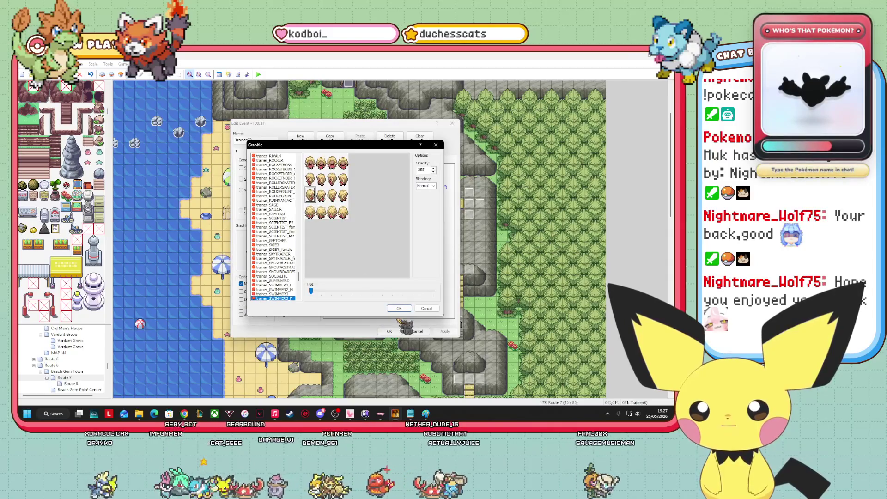
pyautogui.click(399, 309)
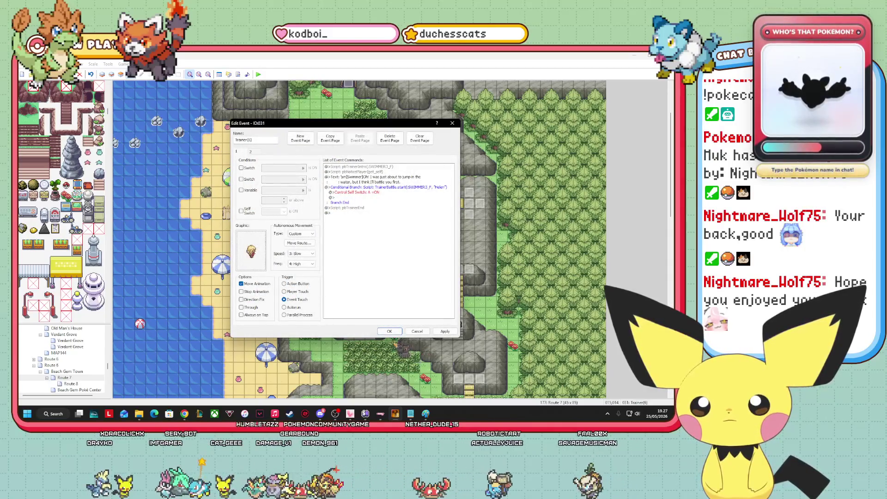
pyautogui.click(251, 151)
pyautogui.click(238, 152)
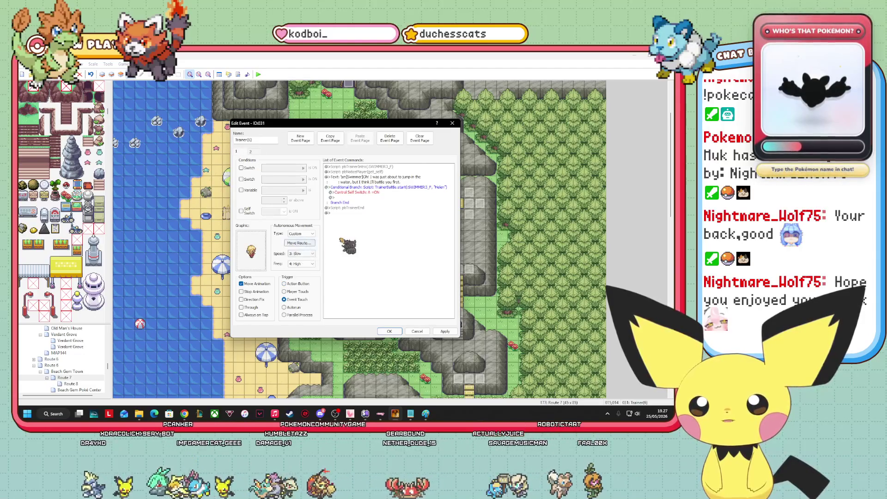
# Rename the trainer event to Trainer(4).
pyautogui.moveTo(321, 127)
pyautogui.mouseDown()
pyautogui.moveTo(409, 196)
pyautogui.moveTo(436, 185)
pyautogui.mouseUp()
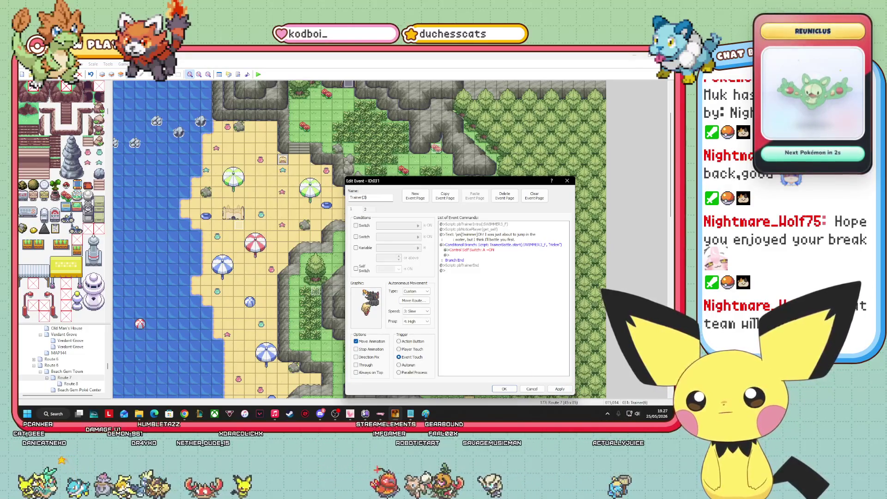
pyautogui.press('BackSpace')
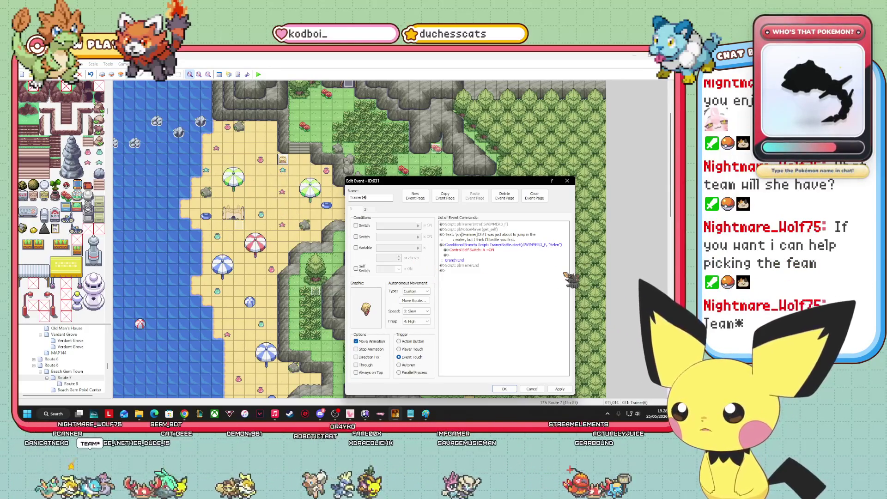
pyautogui.moveTo(480, 182)
pyautogui.mouseDown()
pyautogui.moveTo(431, 154)
pyautogui.moveTo(406, 153)
pyautogui.mouseUp()
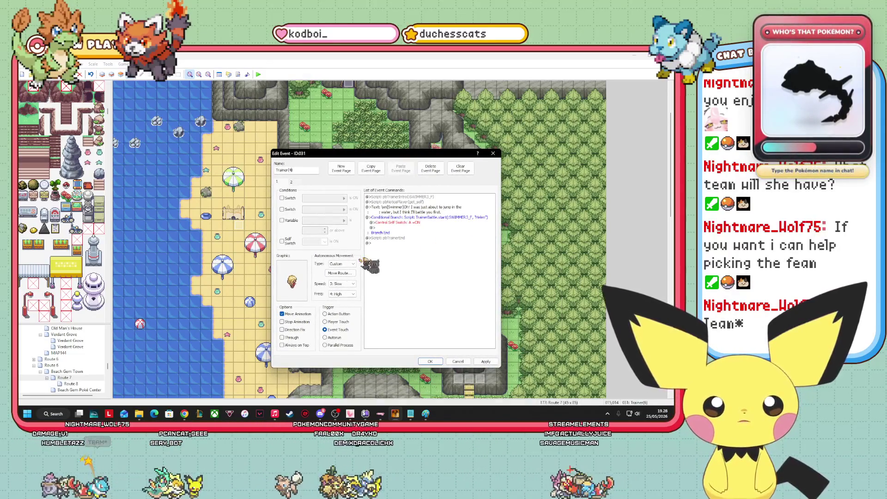
pyautogui.click(342, 273)
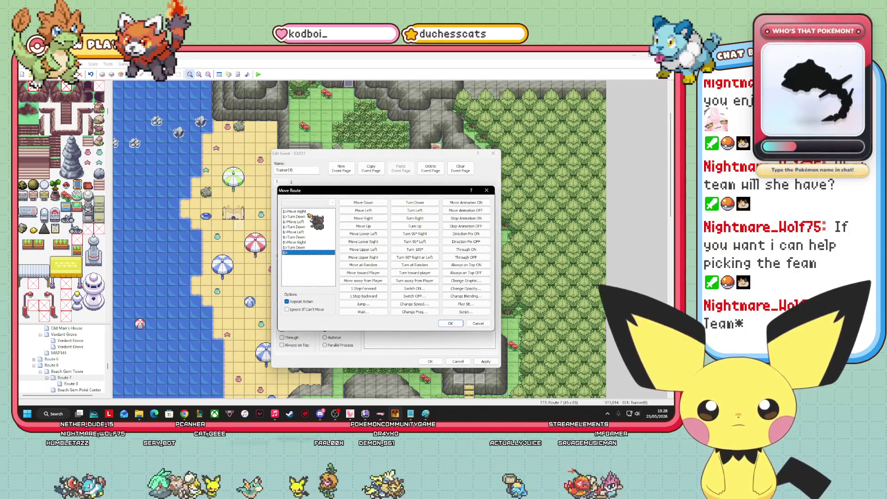
# Delete all the old commands from the trainer's move route.
pyautogui.rightClick(308, 268)
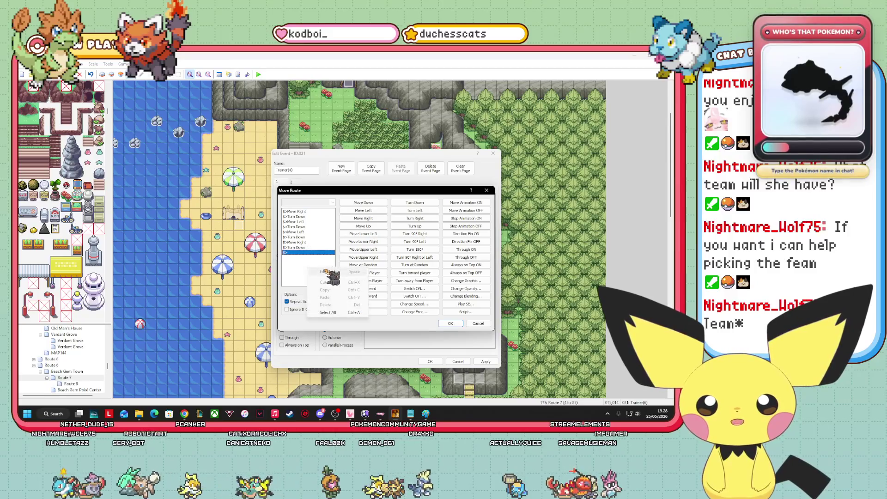
pyautogui.click(328, 313)
pyautogui.rightClick(305, 240)
pyautogui.click(342, 276)
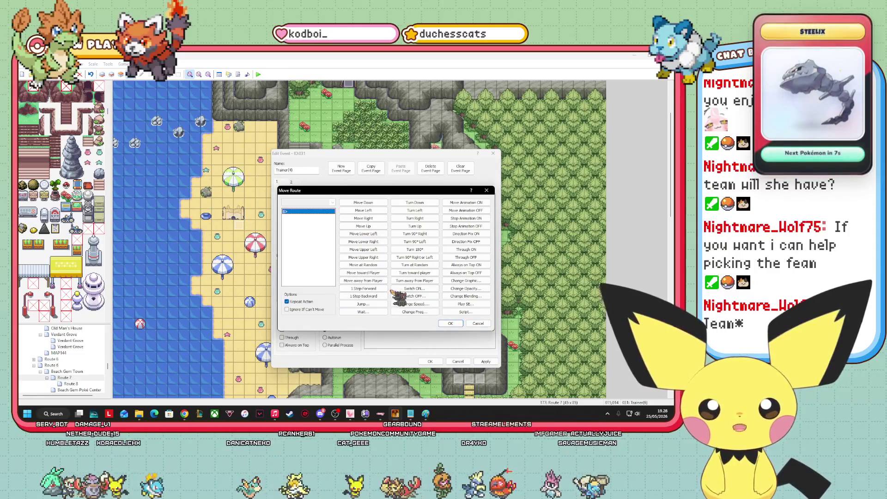
# Add Turn Down with 12-frame waits, then Turn Down again with a 4-frame wait.
pyautogui.click(421, 205)
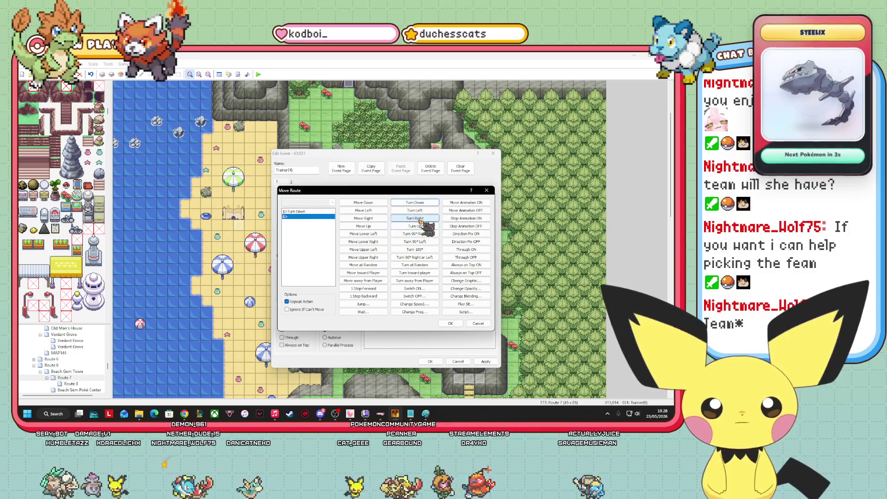
pyautogui.click(363, 312)
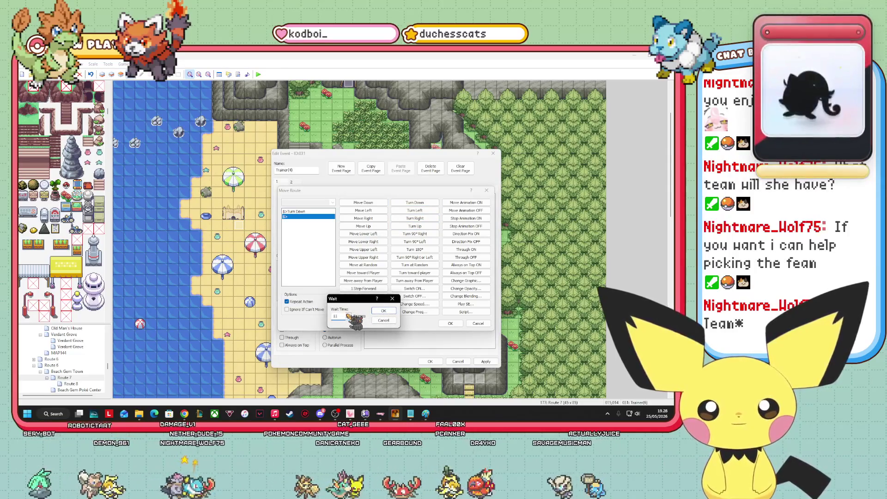
pyautogui.click(384, 311)
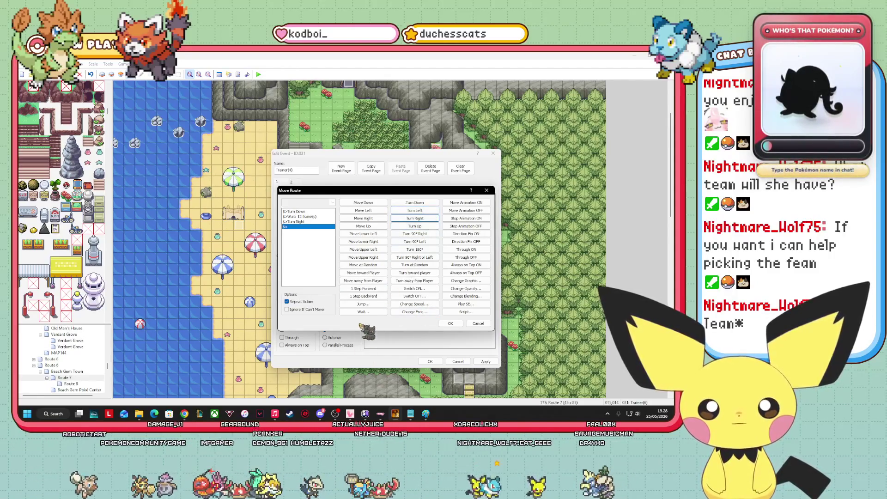
pyautogui.click(364, 312)
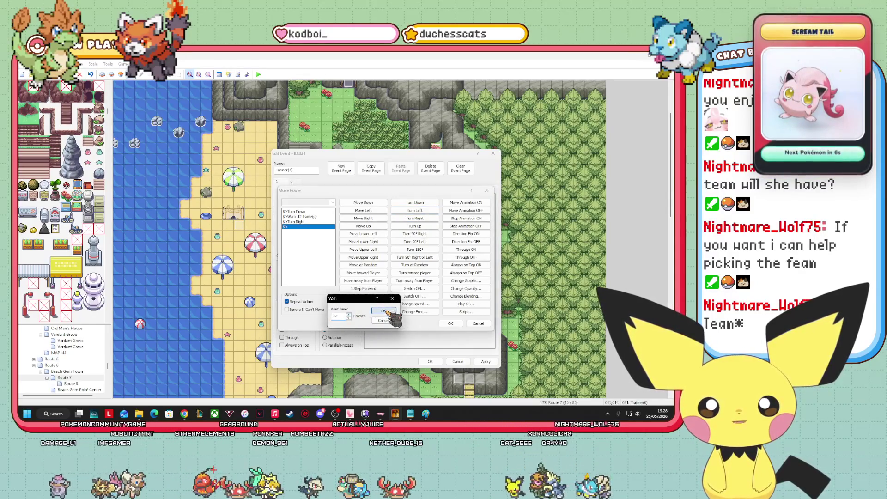
pyautogui.click(385, 311)
pyautogui.click(416, 202)
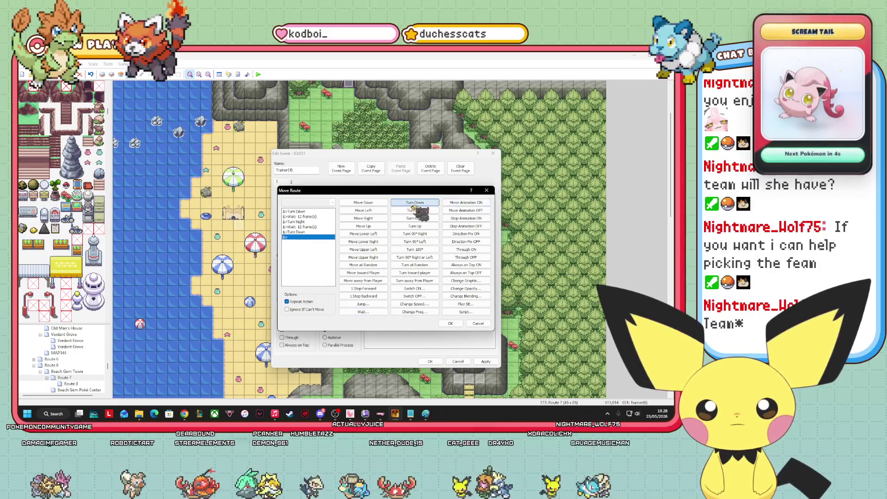
pyautogui.click(364, 312)
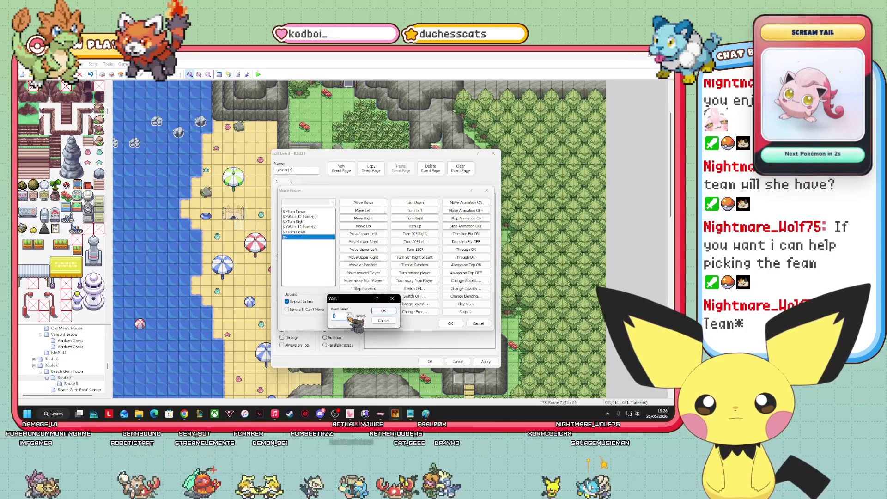
pyautogui.click(383, 312)
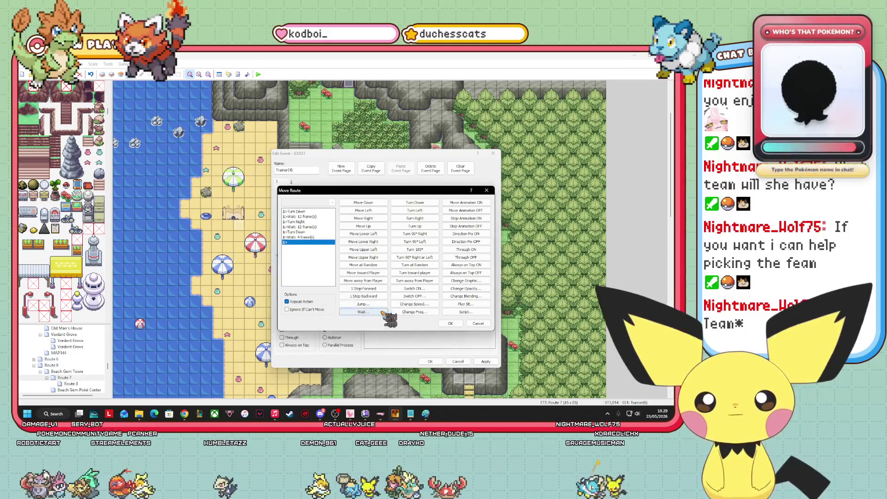
# Add Turn Right (wait 16), Turn Left (wait 4), Turn Right (wait 12) and accept the route.
pyautogui.click(415, 219)
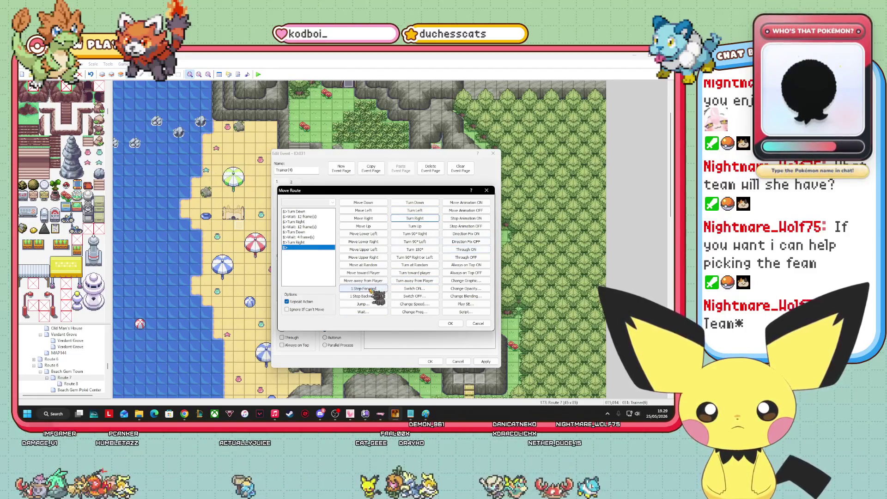
pyautogui.click(363, 312)
pyautogui.write('8')
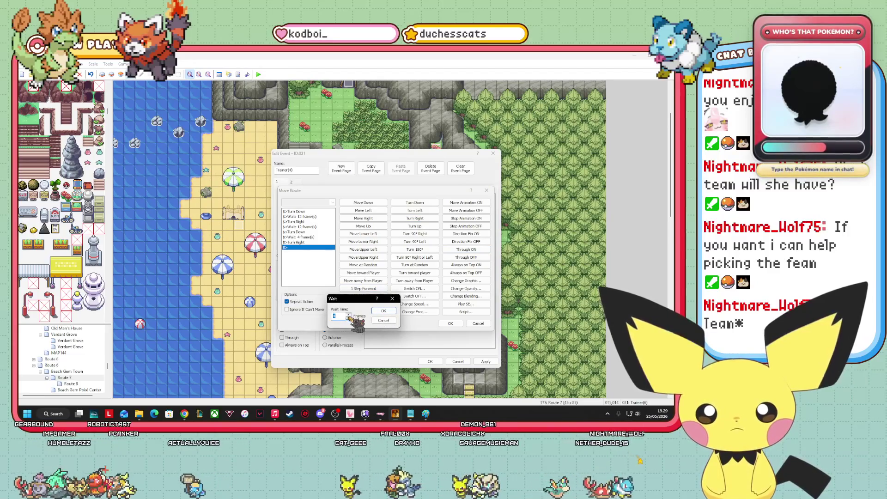
pyautogui.press('BackSpace')
pyautogui.write('11')
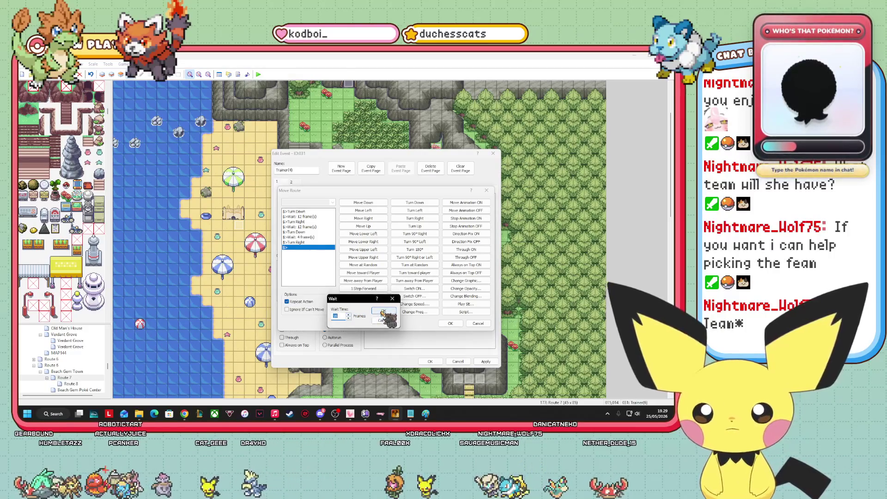
pyautogui.click(383, 311)
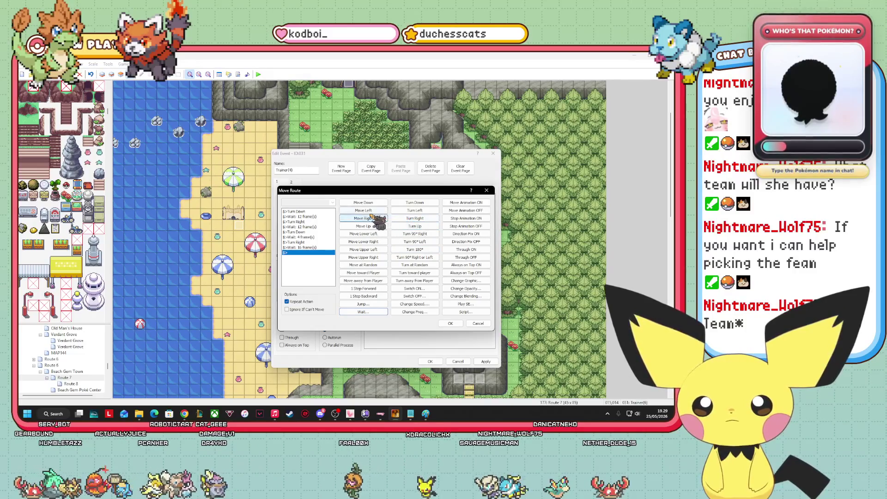
pyautogui.click(415, 211)
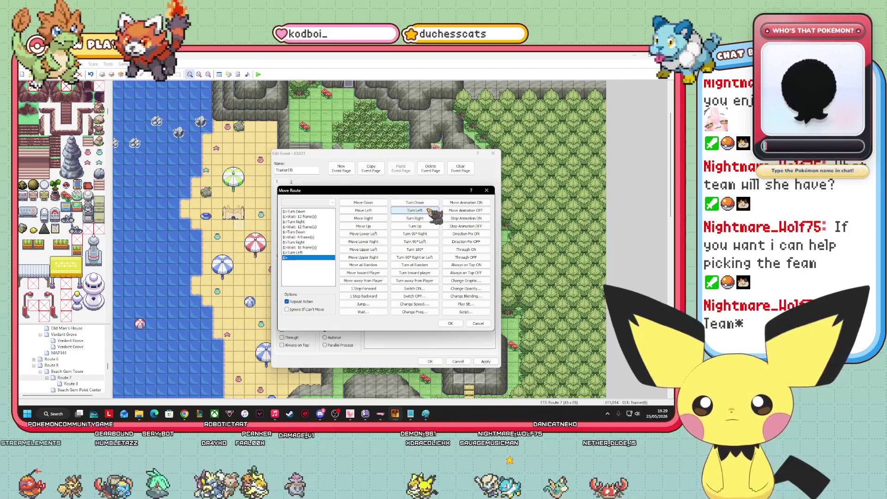
pyautogui.click(360, 312)
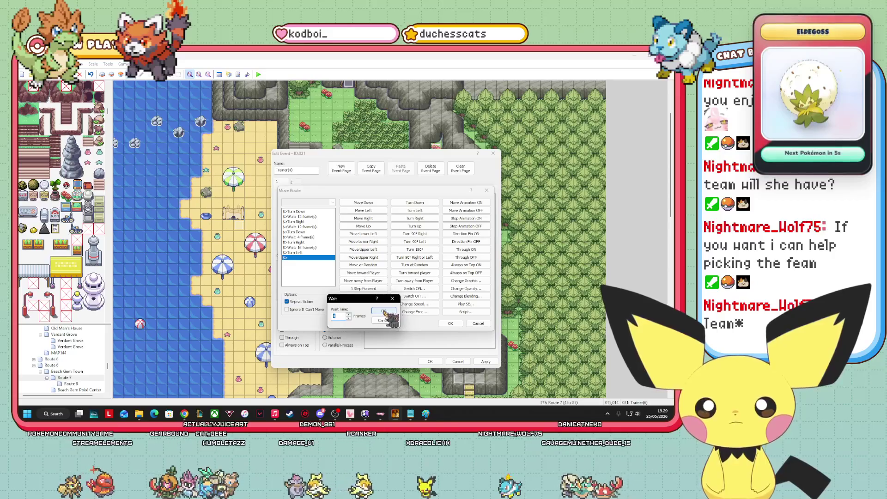
pyautogui.click(384, 311)
pyautogui.click(418, 218)
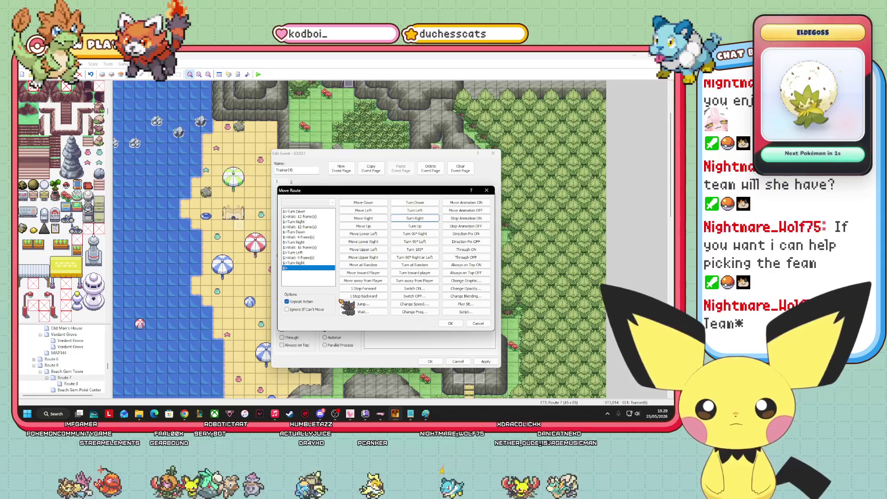
pyautogui.click(356, 312)
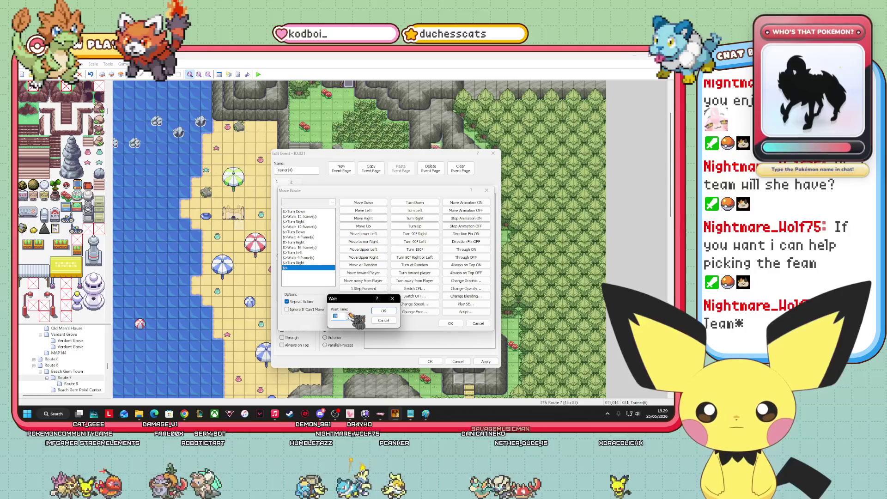
pyautogui.click(383, 311)
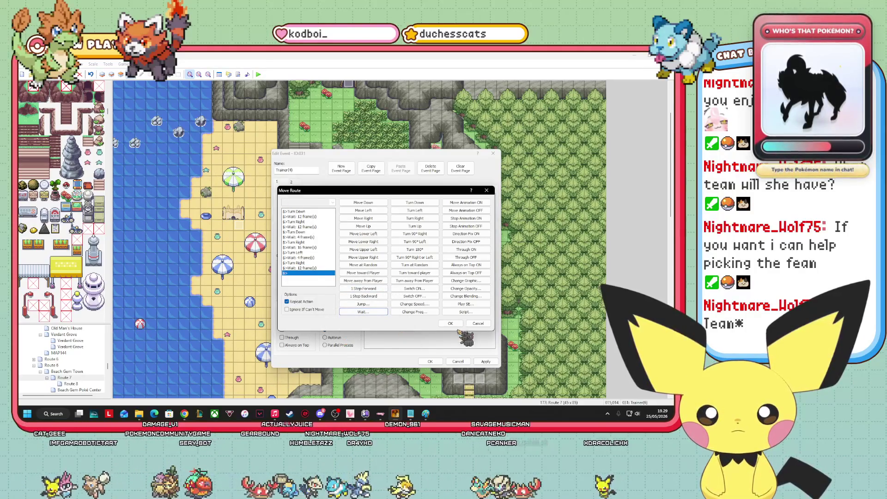
pyautogui.click(450, 324)
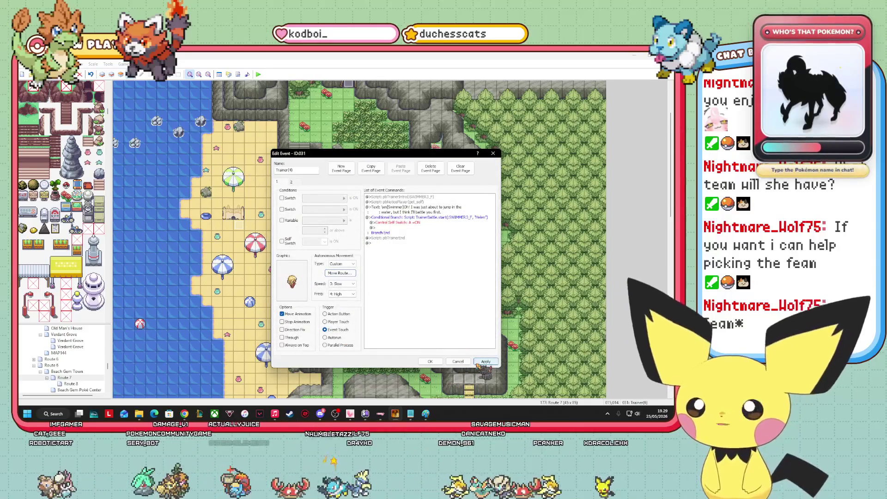
# Review both event pages, then apply and save the trainer event's changes.
pyautogui.click(291, 182)
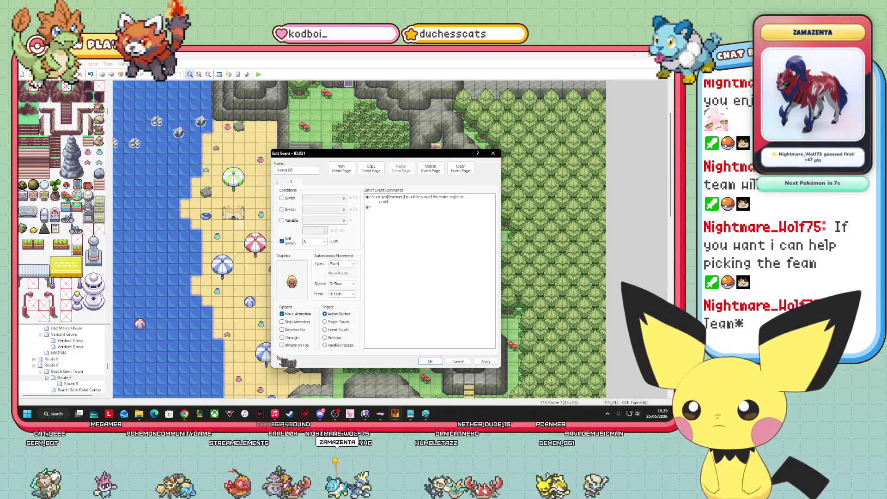
pyautogui.click(285, 183)
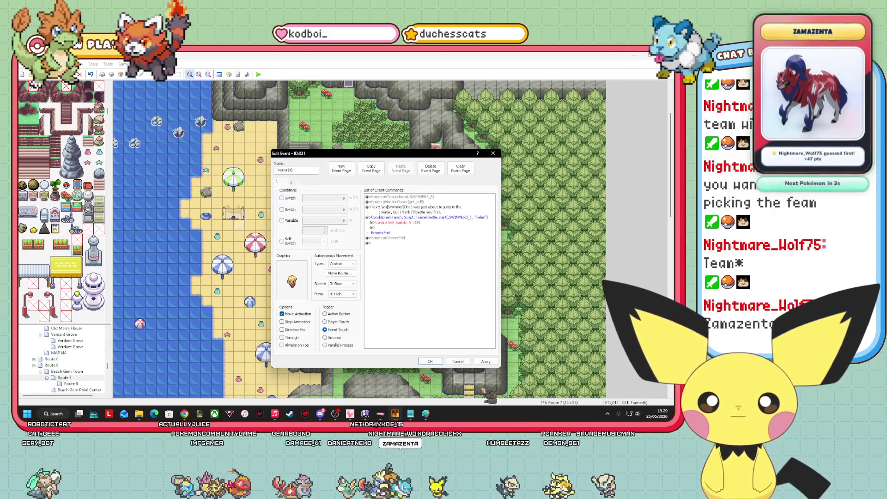
pyautogui.click(485, 362)
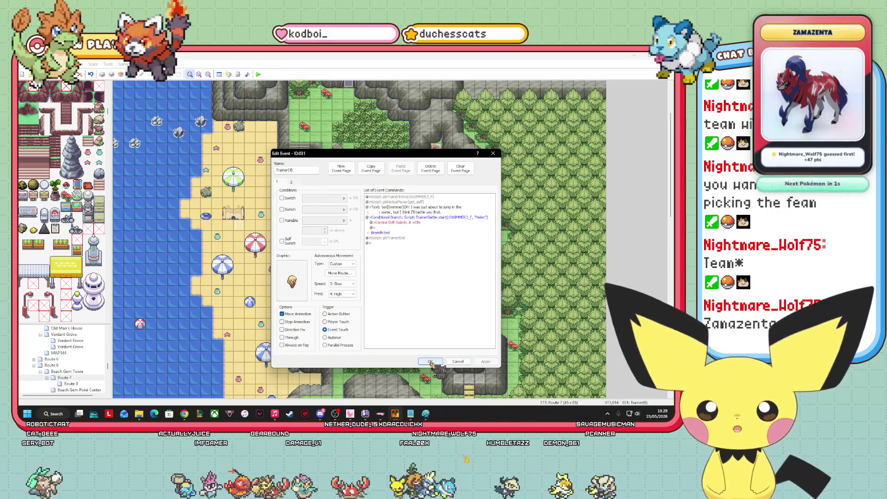
pyautogui.click(430, 362)
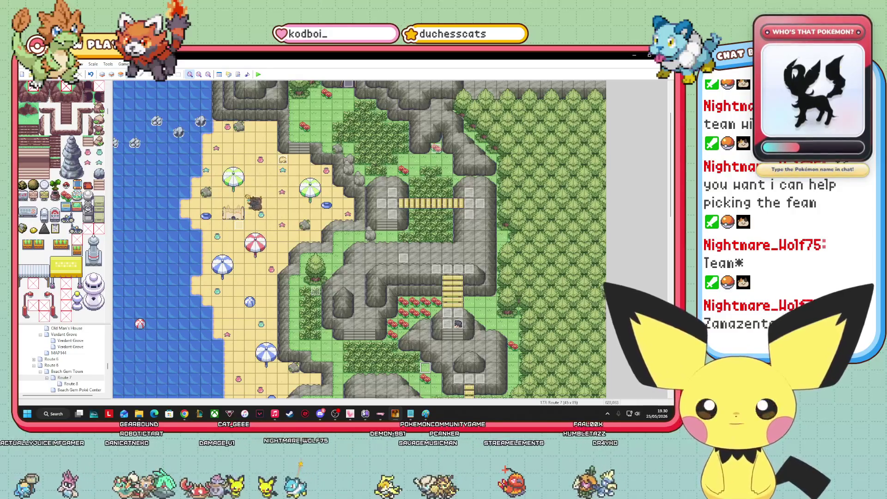
# Delete the unwanted event from the Route 7 beach.
pyautogui.moveTo(255, 191); pyautogui.dragTo(238, 227)
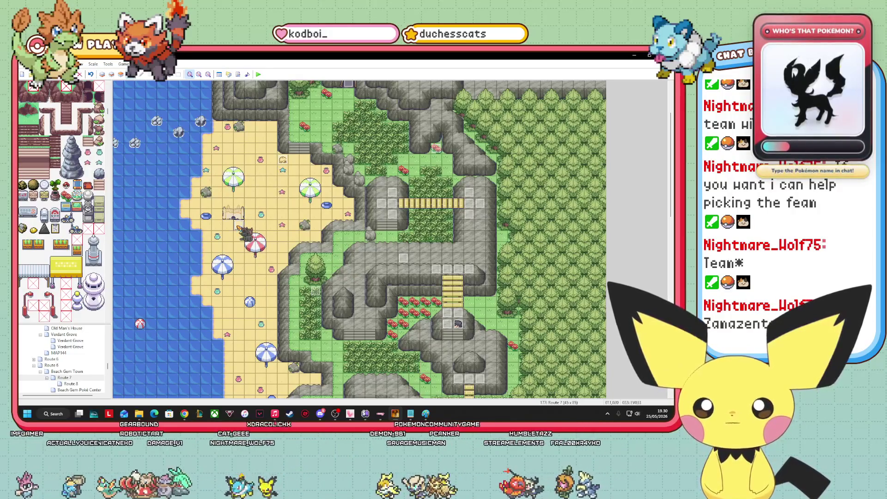
pyautogui.rightClick(239, 226)
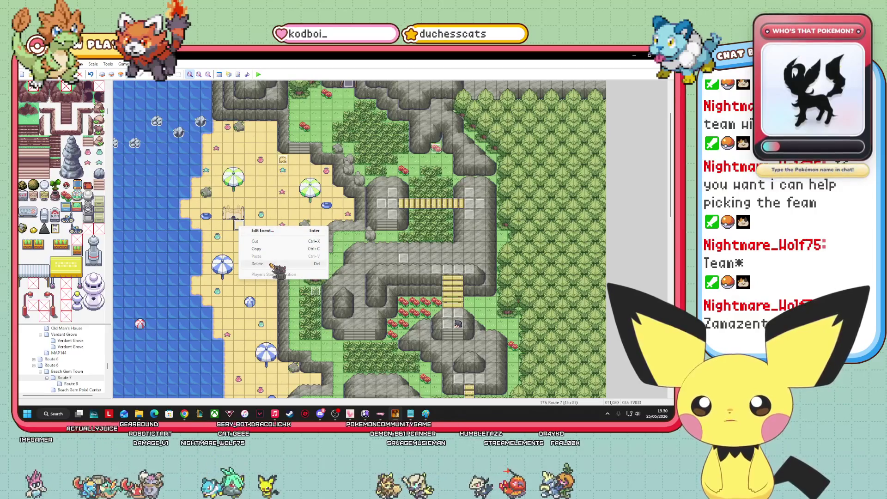
pyautogui.click(271, 264)
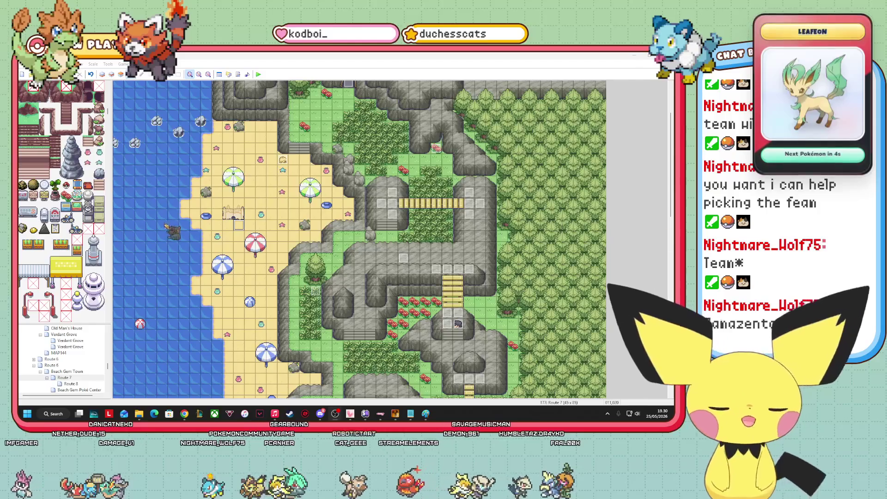
# Copy the trainer event standing on the Route 6 bridge.
pyautogui.scroll(1, 92, 365)
pyautogui.click(58, 335)
pyautogui.click(51, 377)
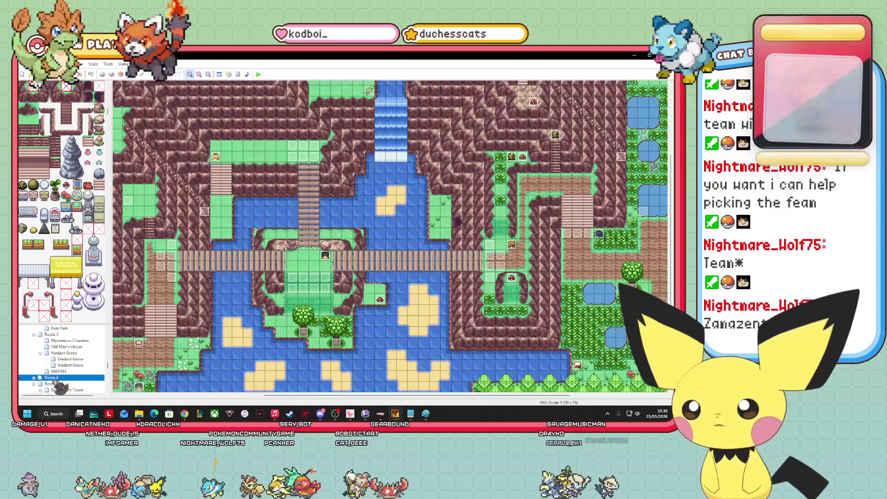
pyautogui.click(51, 383)
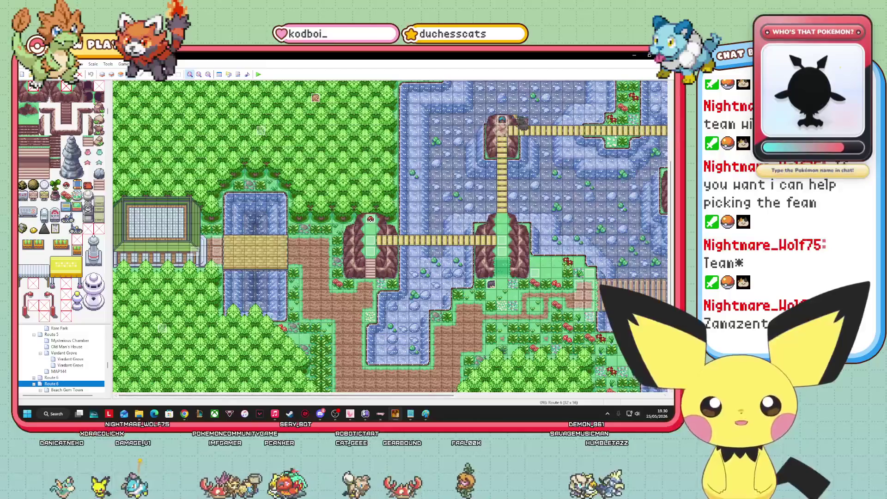
pyautogui.rightClick(501, 123)
pyautogui.press('Escape')
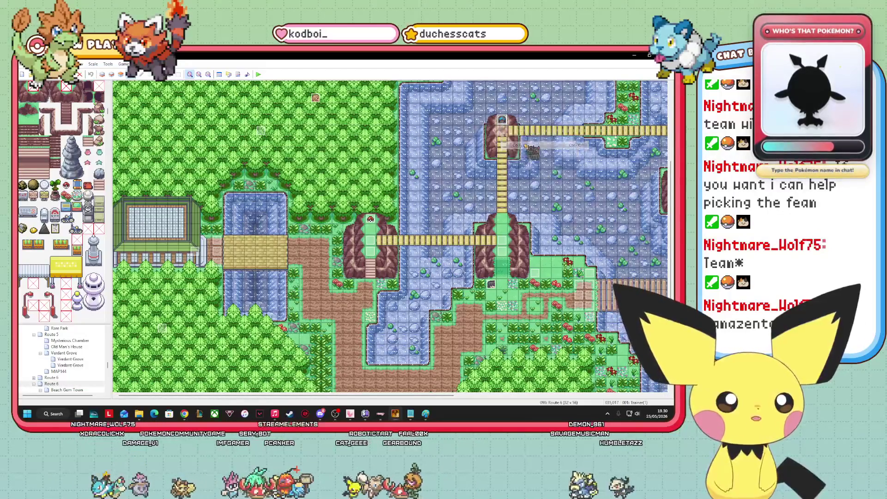
# Paste the trainer onto the Route 7 beach beside the umbrella and open it for editing.
pyautogui.scroll(-1, 70, 379)
pyautogui.scroll(-1, 69, 376)
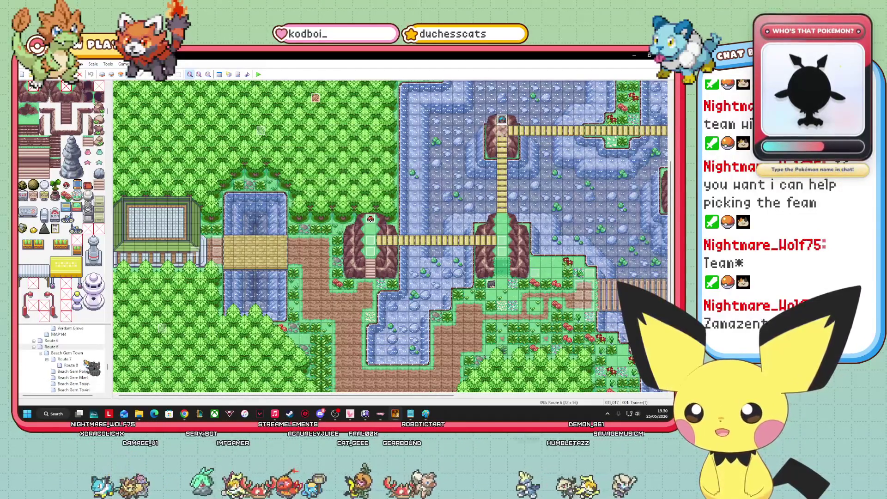
pyautogui.click(64, 359)
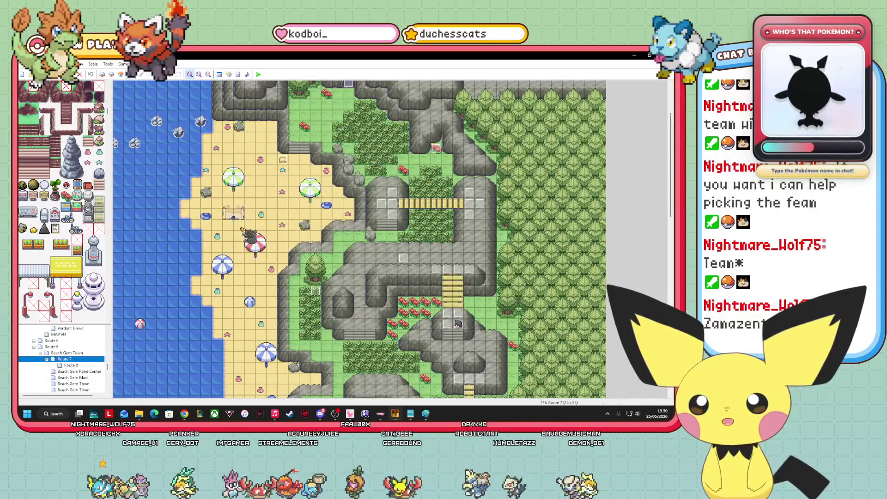
pyautogui.rightClick(241, 227)
pyautogui.click(258, 258)
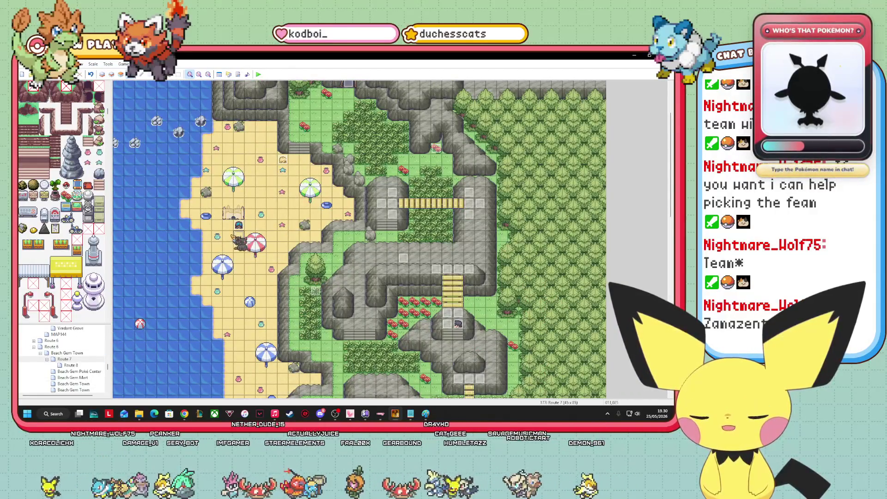
pyautogui.doubleClick(239, 225)
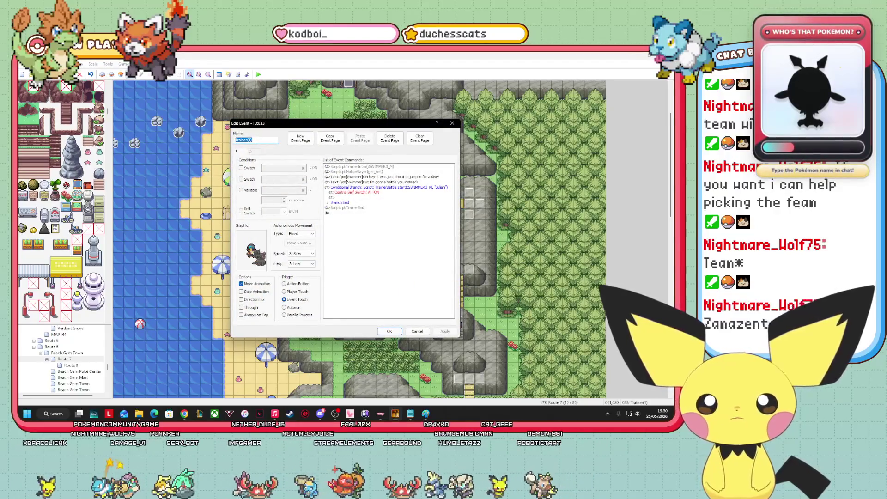
# Reopen the beach swimmer trainer's Edit Event window and start its custom move route.
pyautogui.click(388, 331)
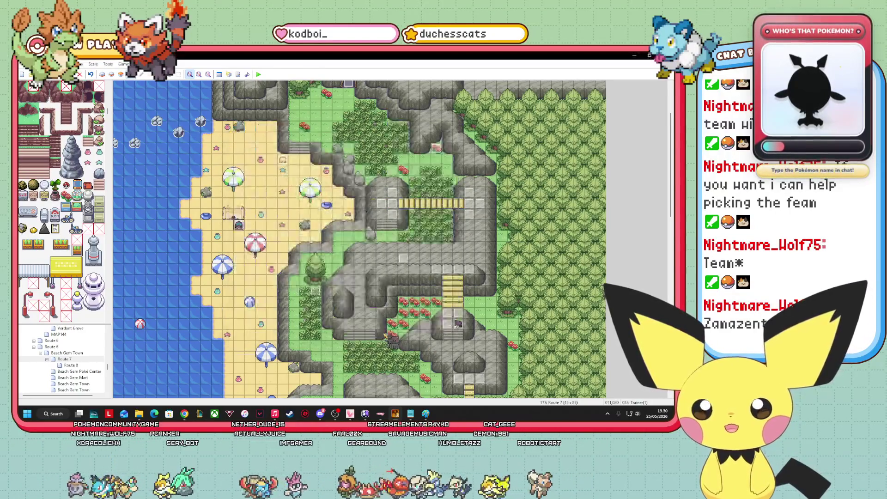
pyautogui.rightClick(240, 227)
pyautogui.click(257, 255)
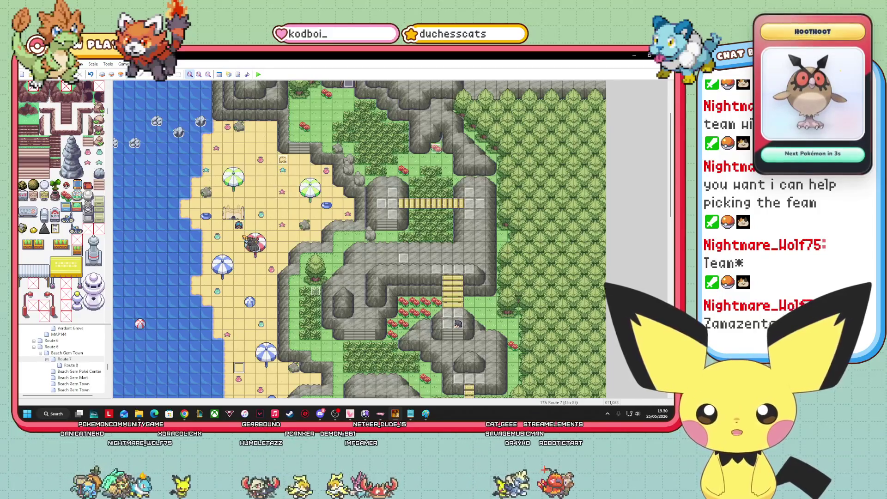
pyautogui.rightClick(247, 233)
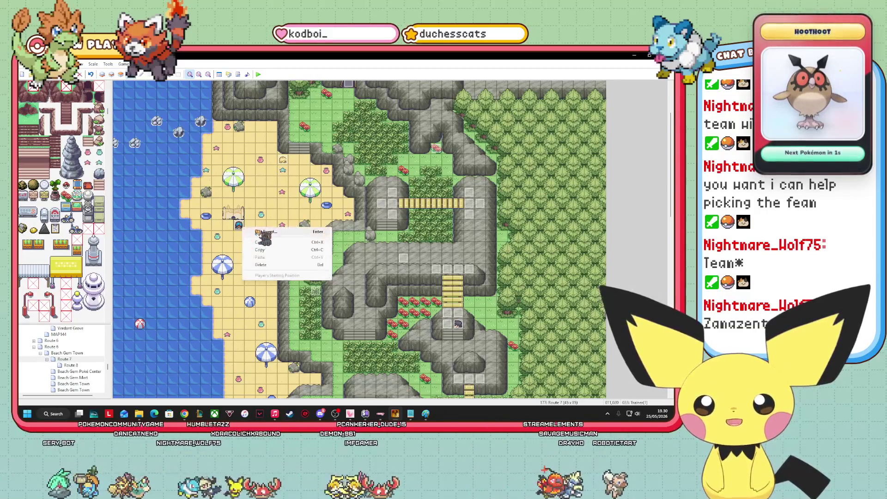
pyautogui.click(261, 238)
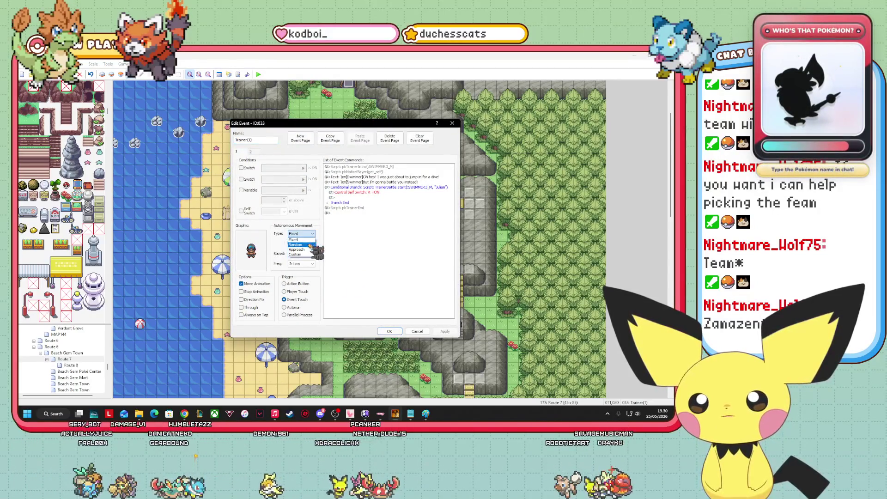
pyautogui.click(295, 243)
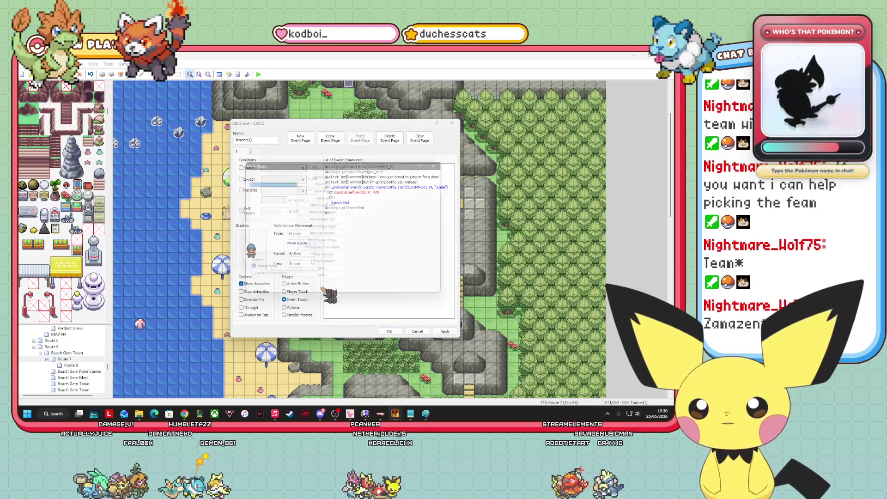
# Add a long run of Move Down steps to the swimmer's route.
pyautogui.click(322, 172)
pyautogui.click(322, 172)
pyautogui.click(323, 172)
pyautogui.click(323, 172)
pyautogui.click(336, 176)
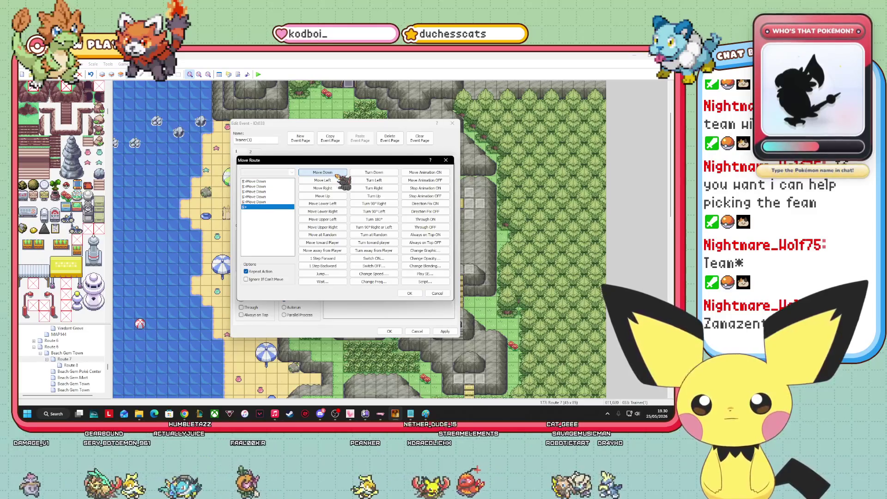
pyautogui.click(336, 176)
pyautogui.click(337, 176)
pyautogui.click(337, 176)
pyautogui.click(336, 175)
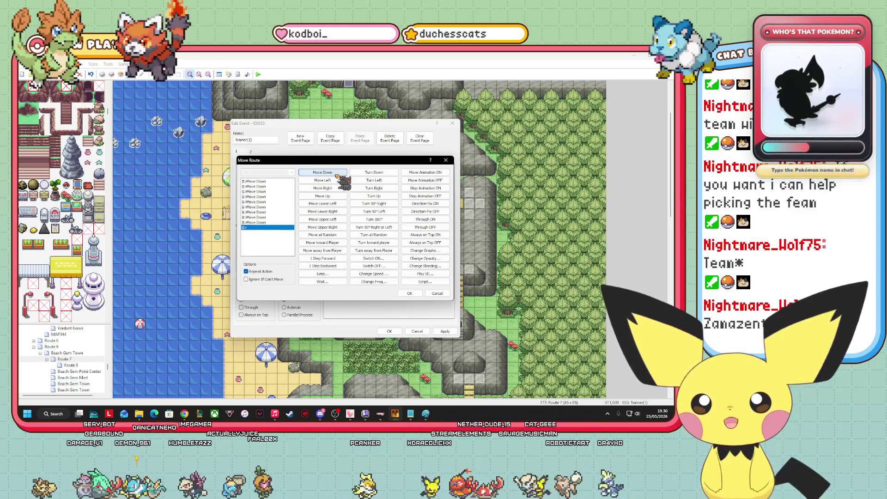
pyautogui.click(336, 175)
pyautogui.click(336, 175)
pyautogui.click(336, 175)
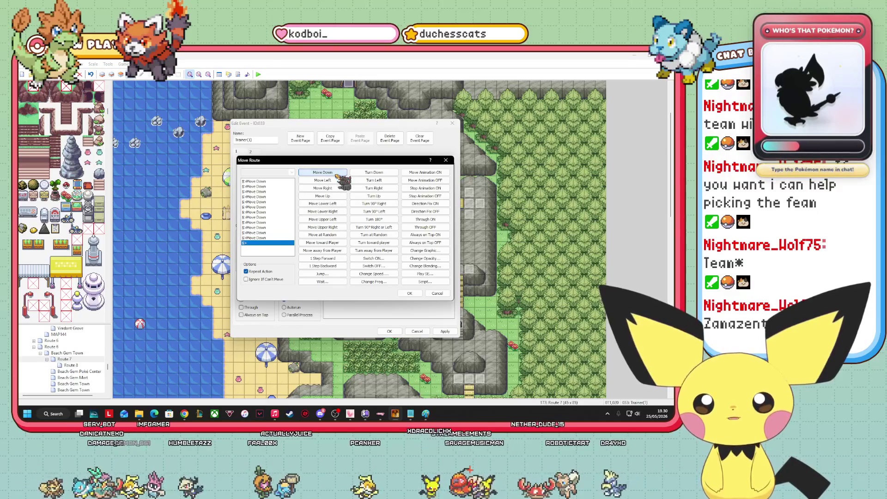
pyautogui.click(336, 176)
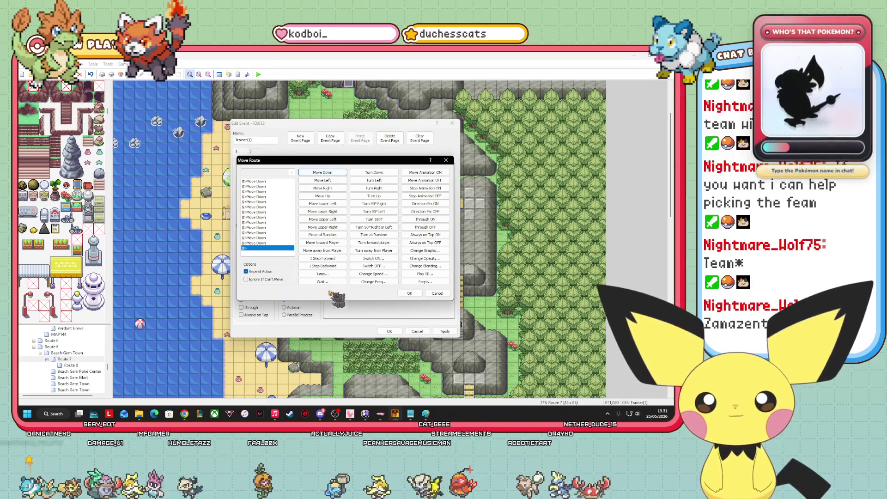
# Add an 8-frame wait, Turn Left and another 8-frame wait, removing a stray Turn Down.
pyautogui.click(324, 281)
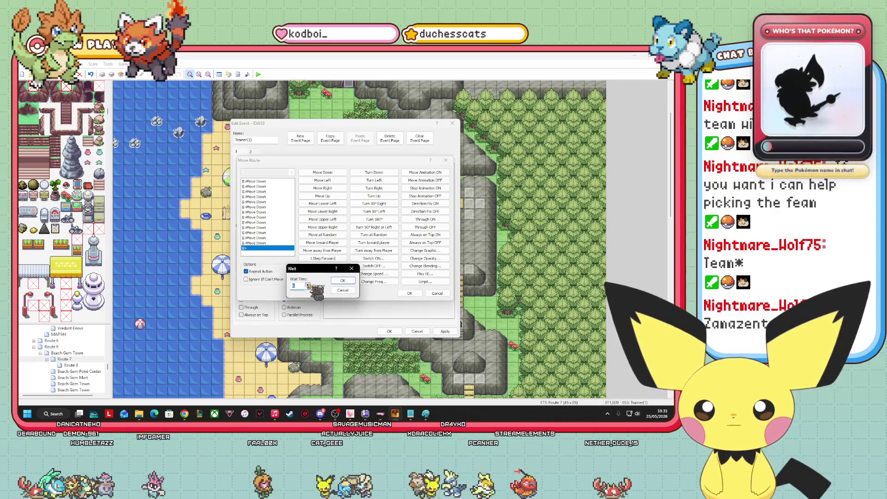
pyautogui.click(344, 281)
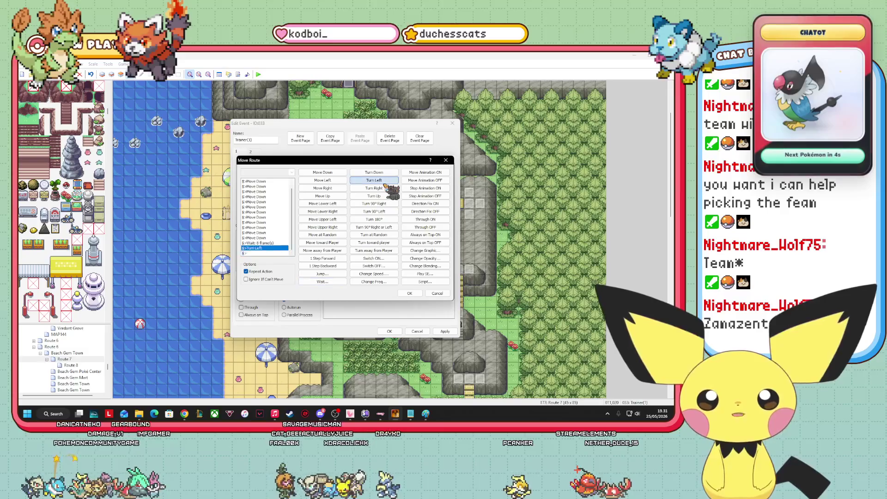
pyautogui.click(322, 281)
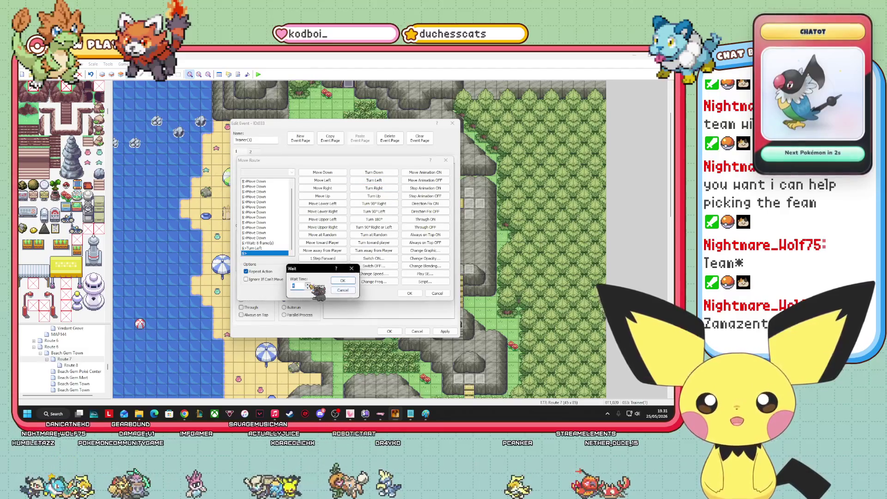
pyautogui.click(343, 280)
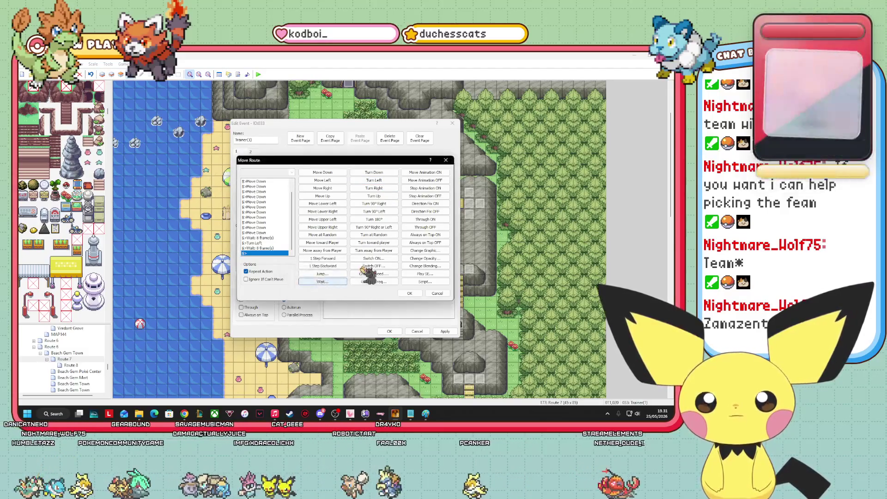
pyautogui.click(374, 172)
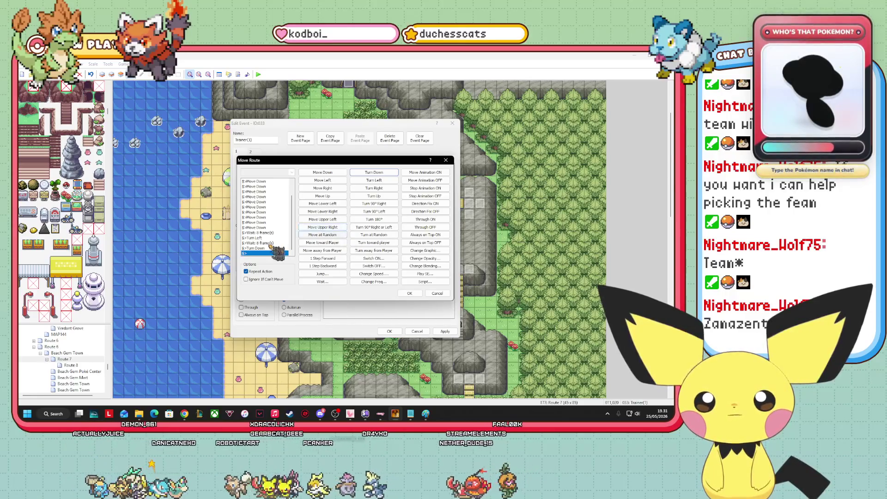
pyautogui.rightClick(266, 248)
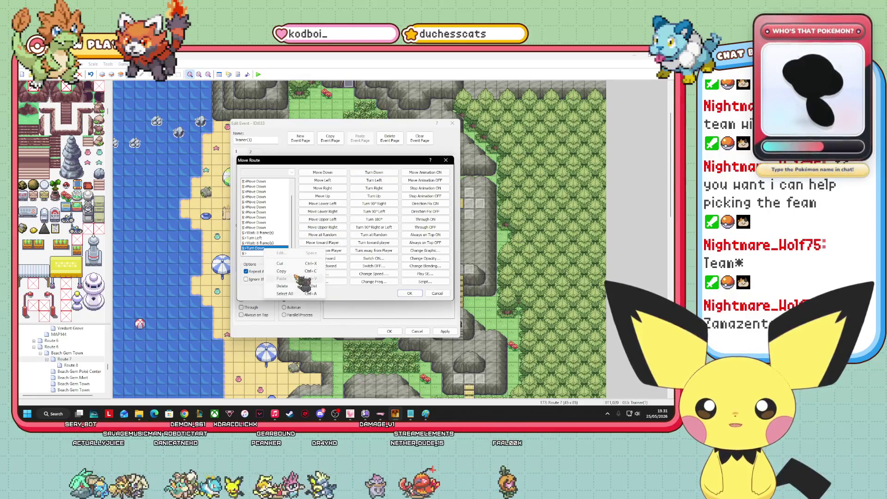
pyautogui.click(283, 263)
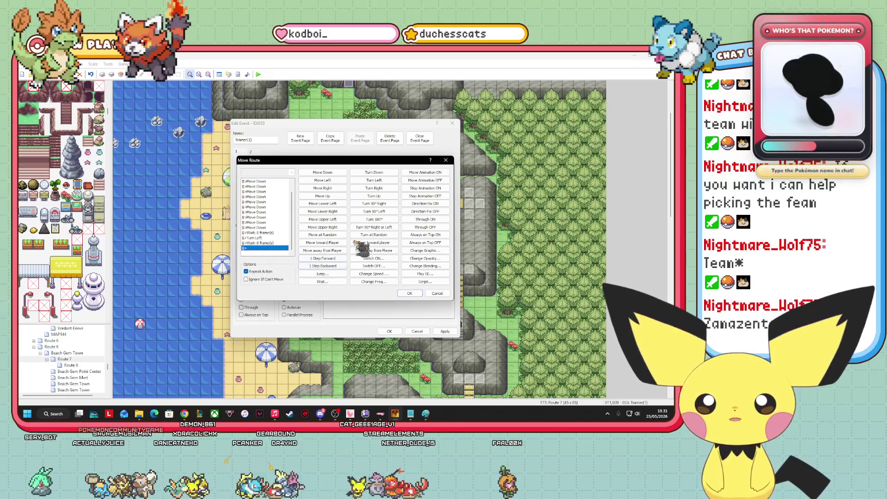
# Add Turn Right with an 8-frame wait, then a first Move Up step.
pyautogui.click(383, 187)
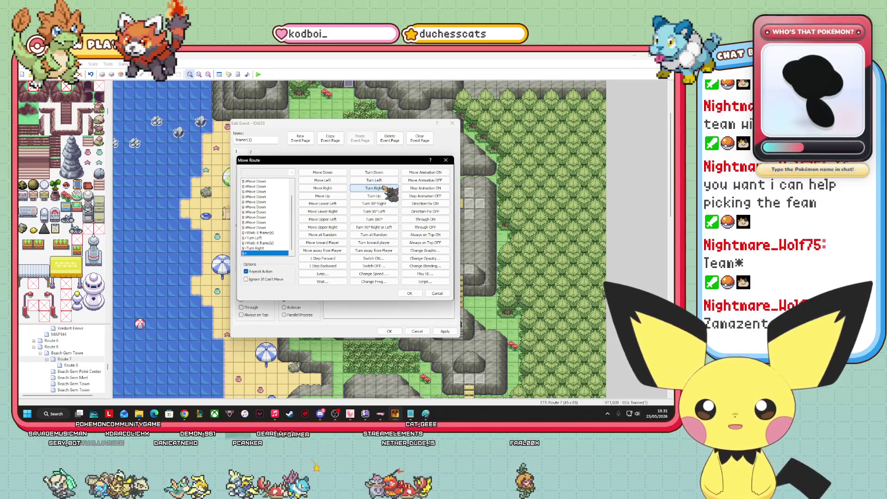
pyautogui.click(323, 281)
pyautogui.click(307, 285)
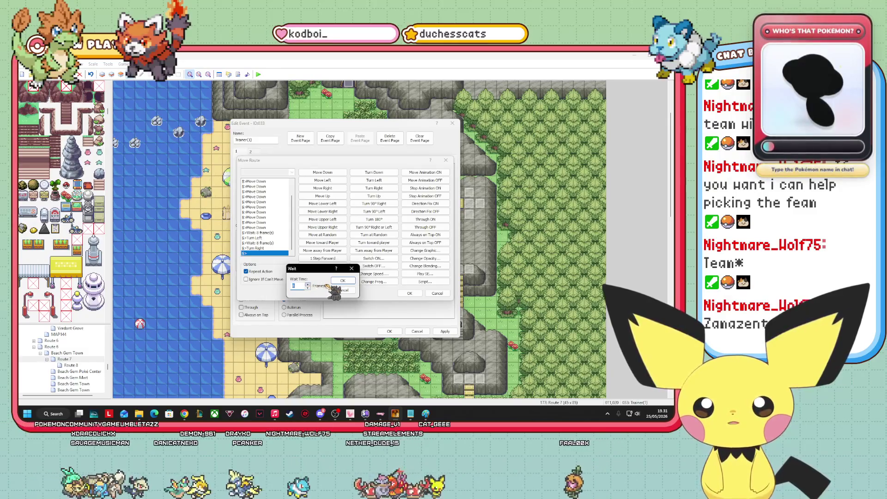
pyautogui.click(343, 281)
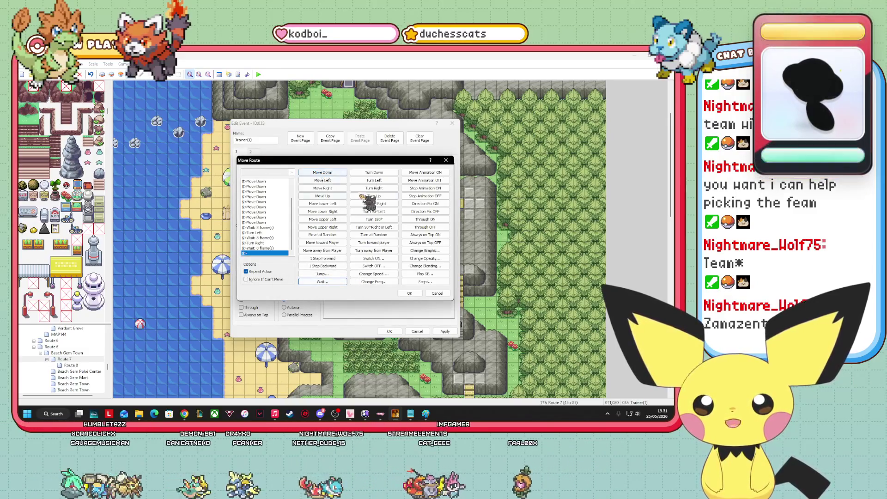
pyautogui.click(332, 196)
# Add ten more Move Up steps so the swimmer walks back up the beach.
pyautogui.click(331, 196)
pyautogui.click(331, 196)
pyautogui.click(331, 196)
pyautogui.click(331, 196)
pyautogui.click(331, 196)
pyautogui.click(331, 196)
pyautogui.click(331, 196)
pyautogui.click(332, 195)
pyautogui.click(331, 196)
pyautogui.click(331, 196)
pyautogui.click(331, 196)
pyautogui.click(331, 196)
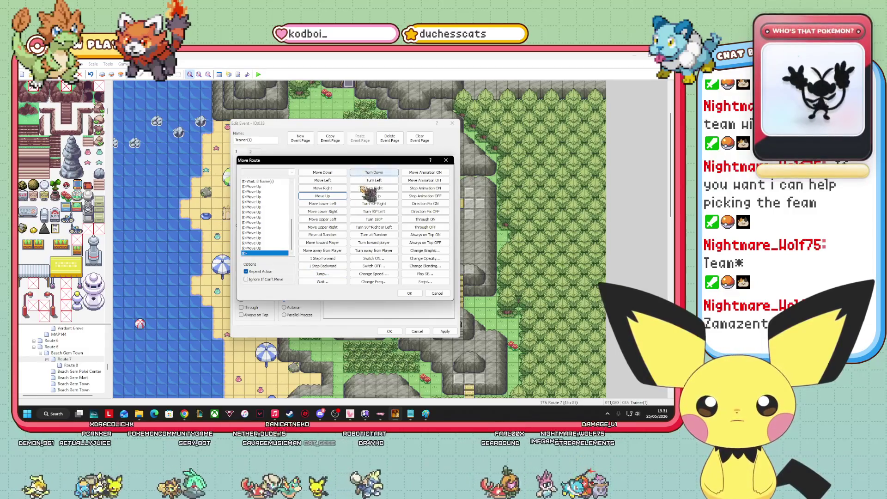
pyautogui.moveTo(298, 249)
pyautogui.mouseDown()
pyautogui.moveTo(300, 190)
pyautogui.moveTo(296, 255)
pyautogui.mouseUp()
# Append an 8-frame wait, Turn Left, wait 8, Turn Right, wait 8, and confirm the route.
pyautogui.click(323, 281)
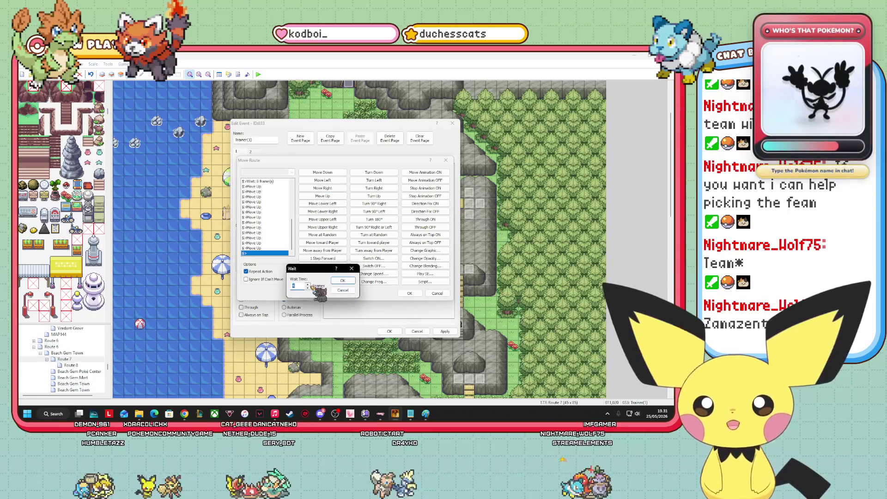
pyautogui.click(342, 281)
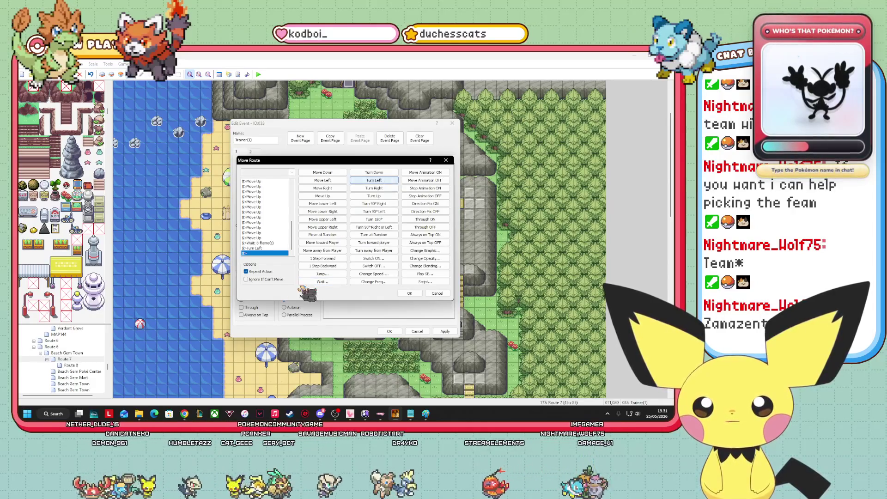
pyautogui.click(326, 282)
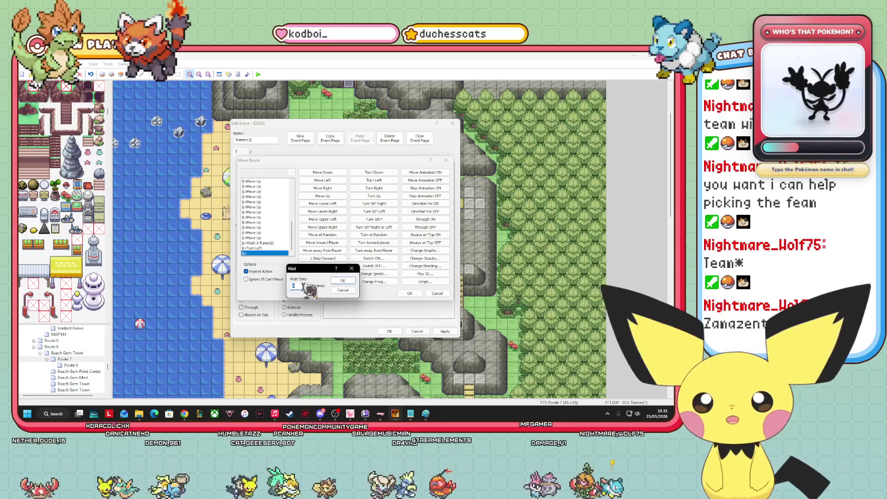
pyautogui.click(337, 282)
pyautogui.click(374, 188)
pyautogui.click(324, 281)
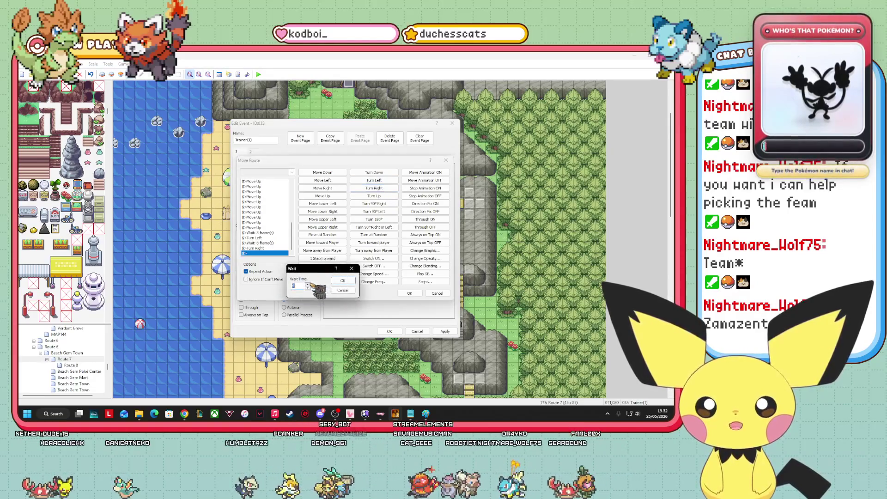
pyautogui.click(341, 289)
pyautogui.moveTo(292, 238)
pyautogui.mouseDown()
pyautogui.moveTo(294, 198)
pyautogui.moveTo(292, 249)
pyautogui.mouseUp()
pyautogui.click(258, 253)
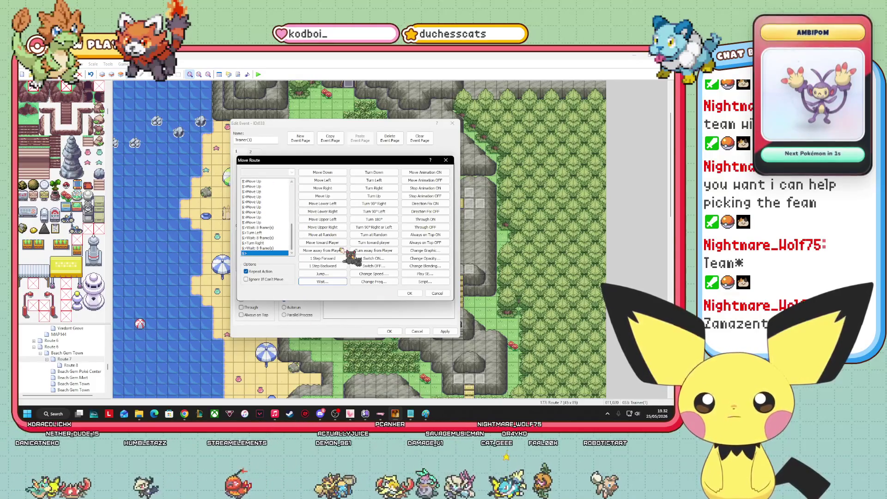
pyautogui.click(410, 293)
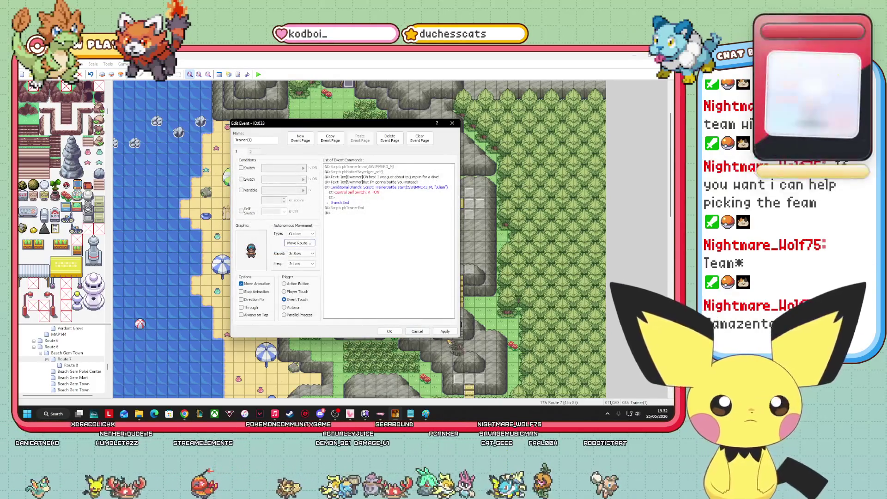
# Close the trainer's Edit Event dialog and launch a Pokémon Essentials playtest.
pyautogui.press('Return')
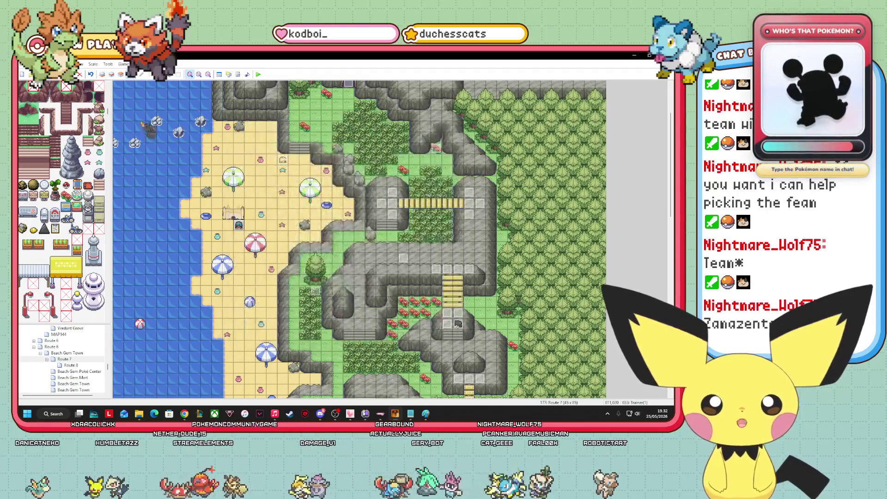
pyautogui.click(259, 76)
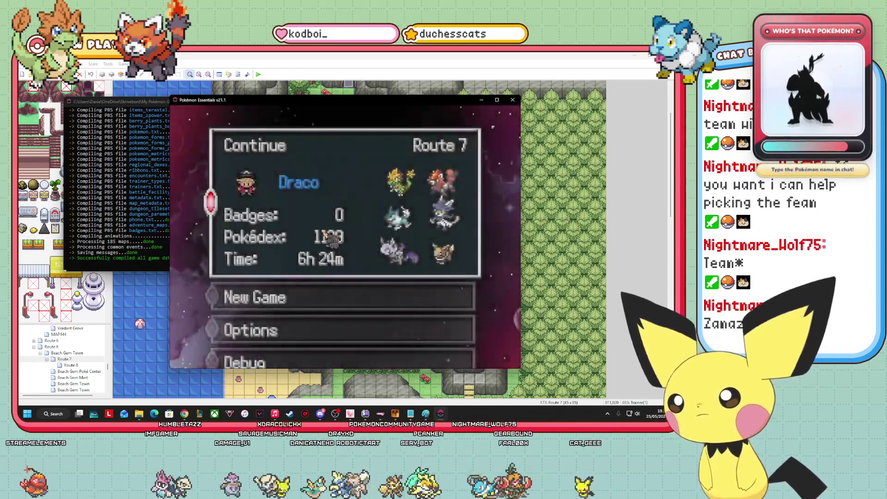
pyautogui.press('Return')
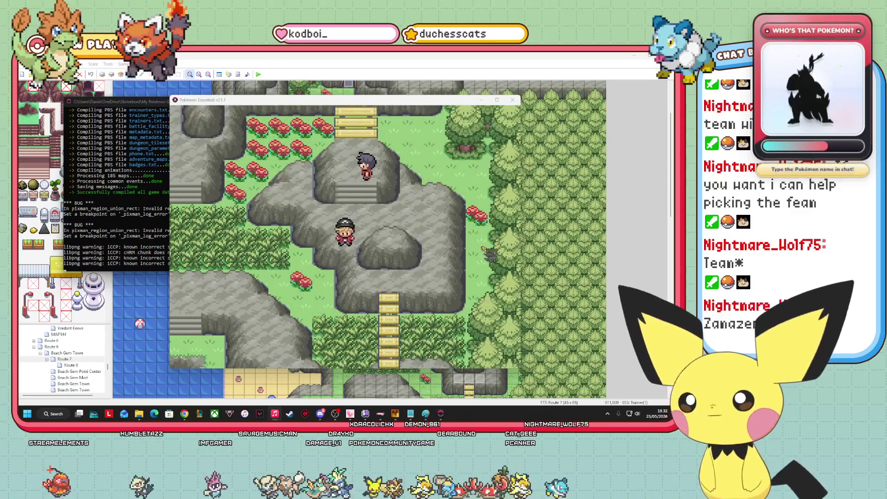
pyautogui.press('Left')
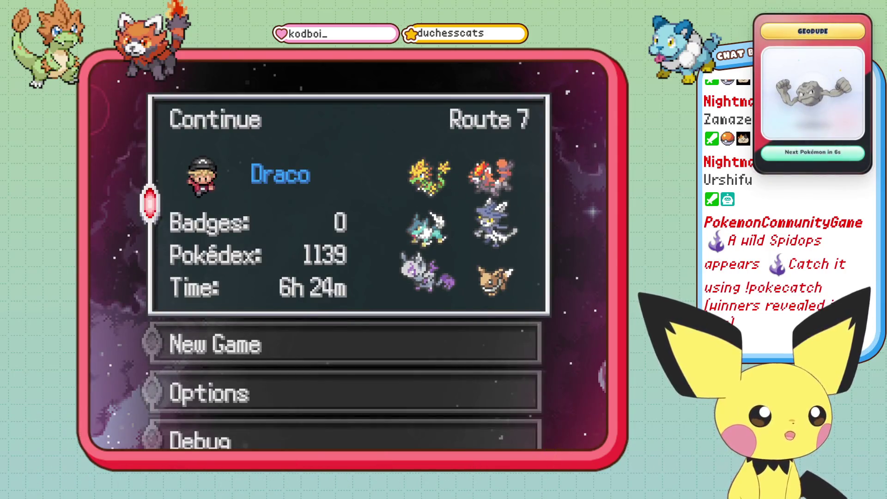
# Continue the Route 7 save, walk left and down onto the beach, then up past the trainers.
pyautogui.press('Return')
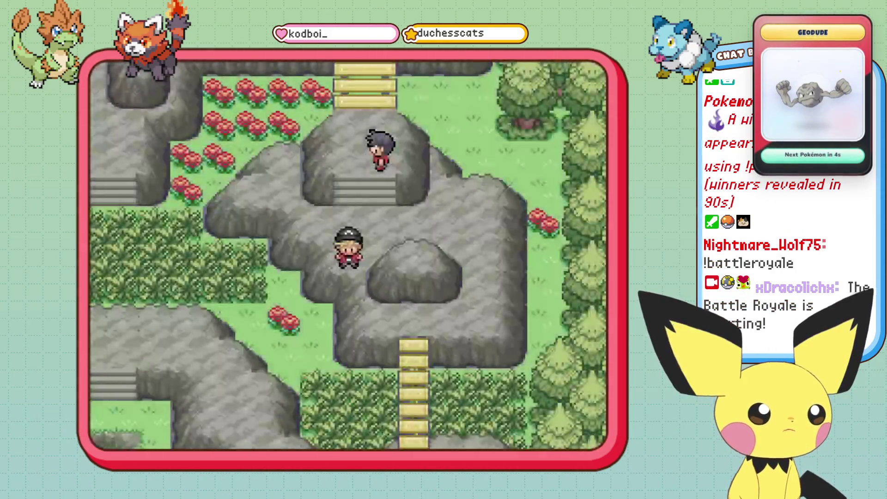
pyautogui.press('Left')
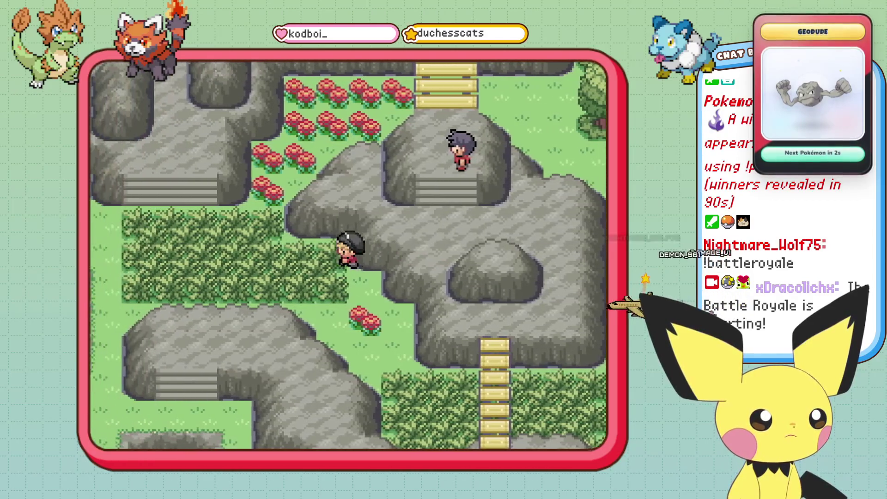
pyautogui.press('Left')
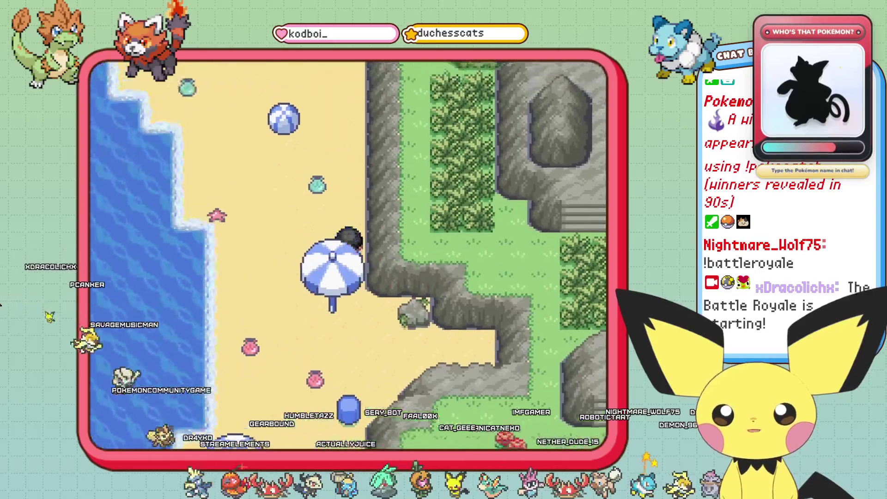
pyautogui.press('Down')
pyautogui.press('Down')
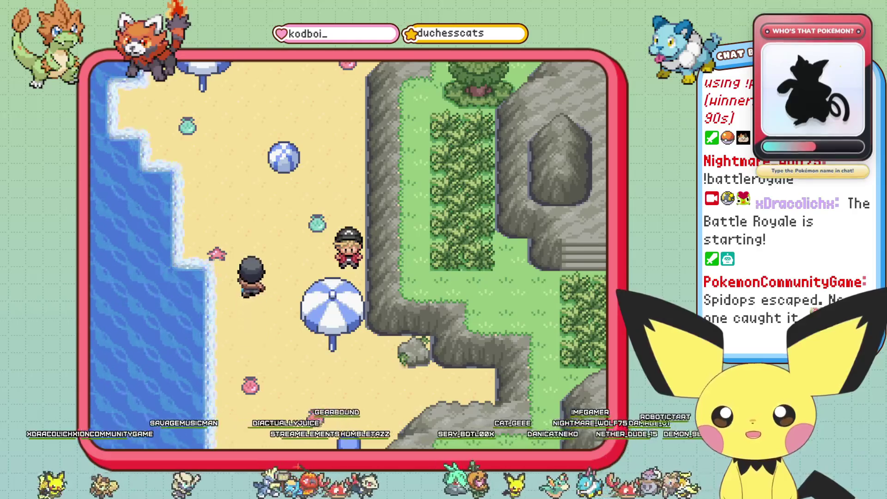
pyautogui.press('Up')
pyautogui.press('Up')
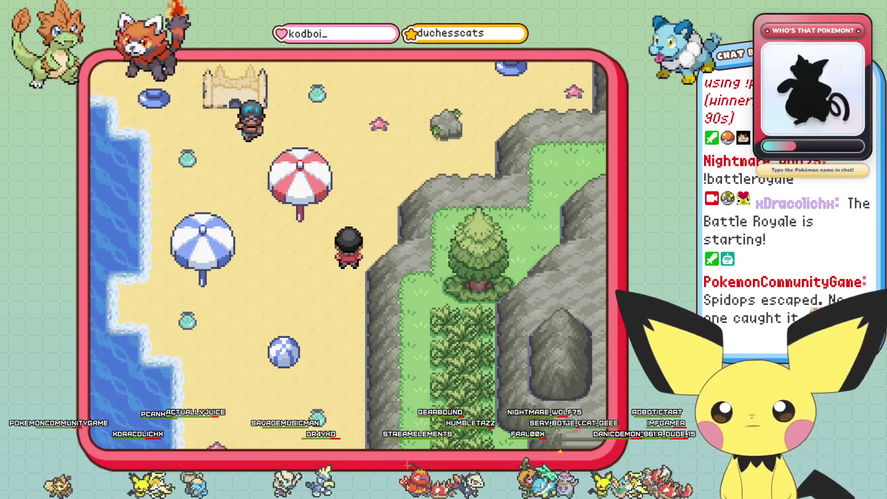
pyautogui.press('Down')
pyautogui.press('Down')
pyautogui.press('Down')
pyautogui.press('Down')
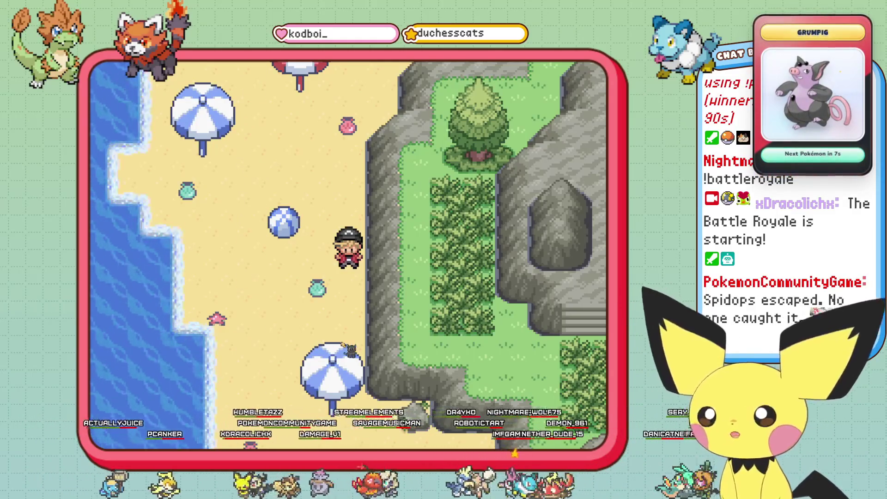
pyautogui.press('Up')
pyautogui.press('Up')
pyautogui.press('Up')
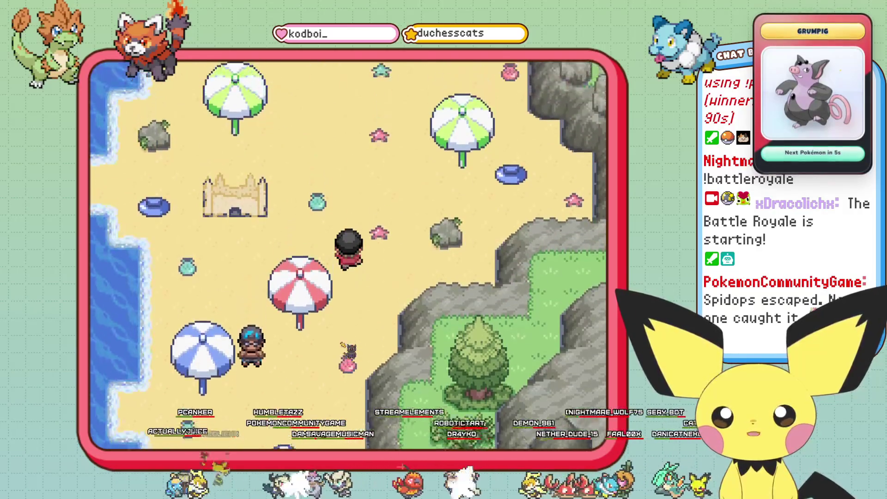
pyautogui.press('Up')
pyautogui.press('Up')
pyautogui.press('Left')
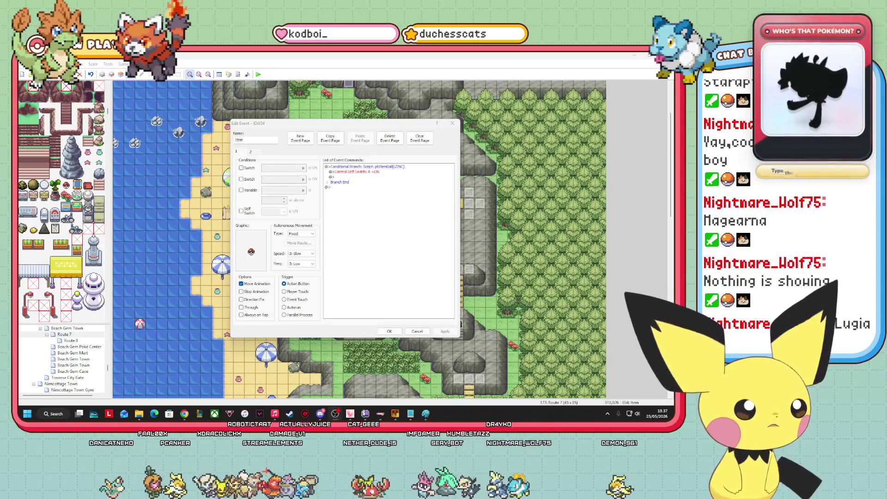
# Set the Item event's page 2 graphic to the trainer_NINJABOY sprite.
pyautogui.click(363, 212)
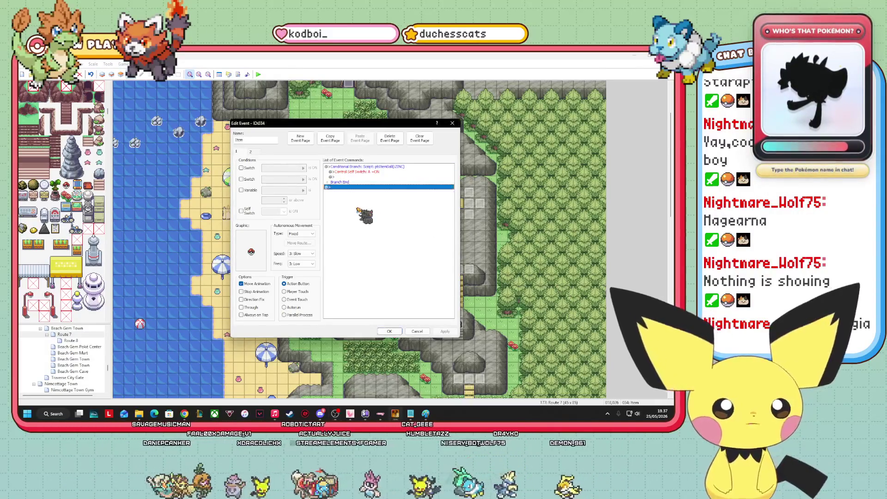
pyautogui.click(359, 167)
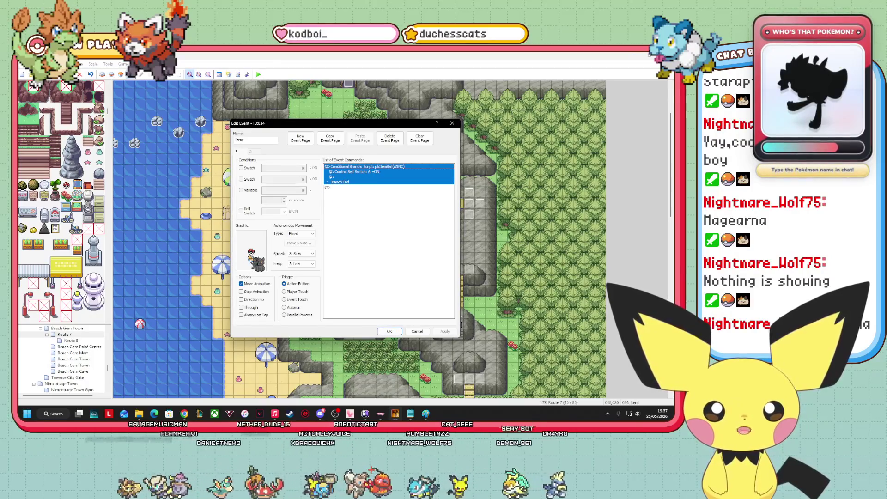
pyautogui.click(250, 151)
pyautogui.doubleClick(251, 252)
pyautogui.moveTo(299, 165)
pyautogui.mouseDown()
pyautogui.moveTo(287, 278)
pyautogui.moveTo(284, 258)
pyautogui.mouseUp()
pyautogui.scroll(14, 275, 227)
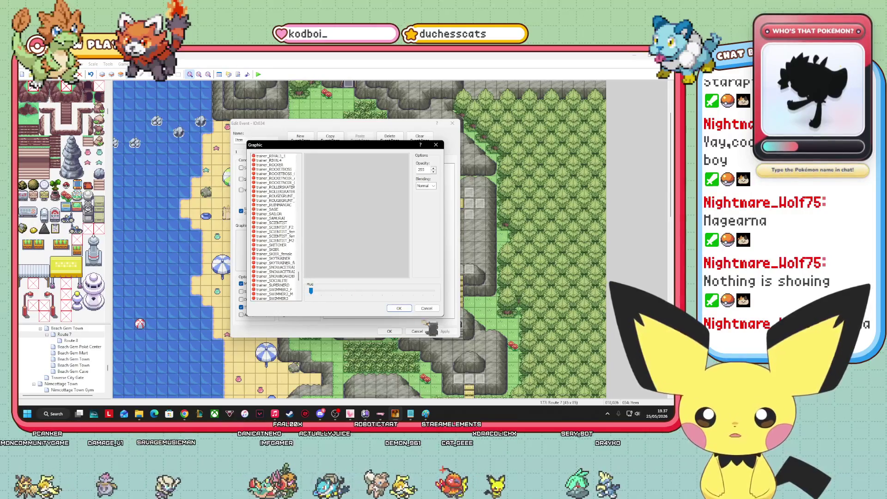
pyautogui.scroll(4, 291, 282)
pyautogui.scroll(10, 290, 276)
pyautogui.scroll(15, 289, 264)
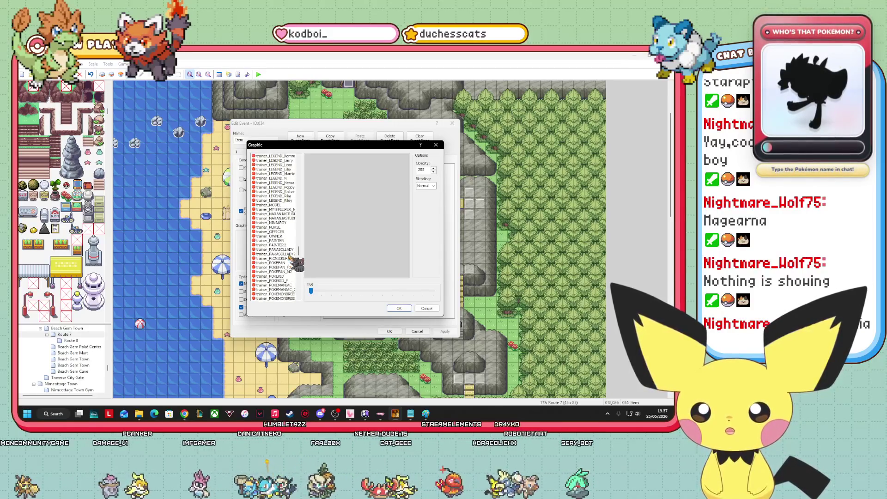
pyautogui.click(280, 223)
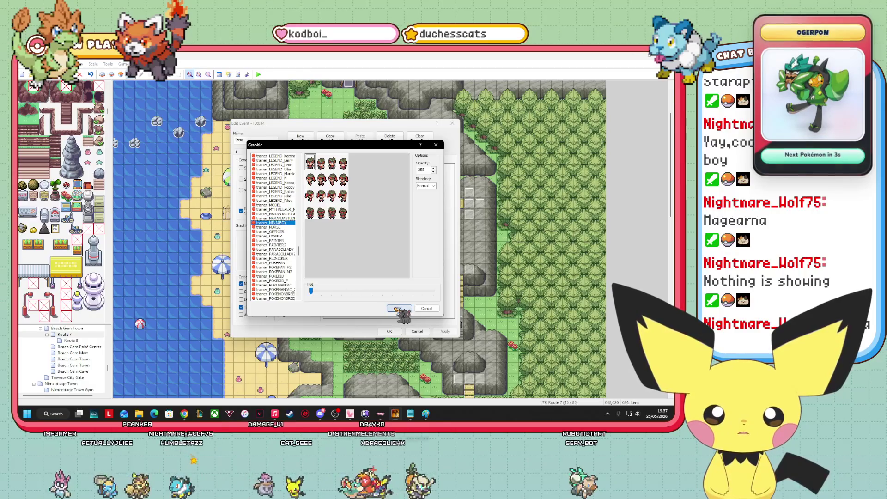
pyautogui.click(397, 309)
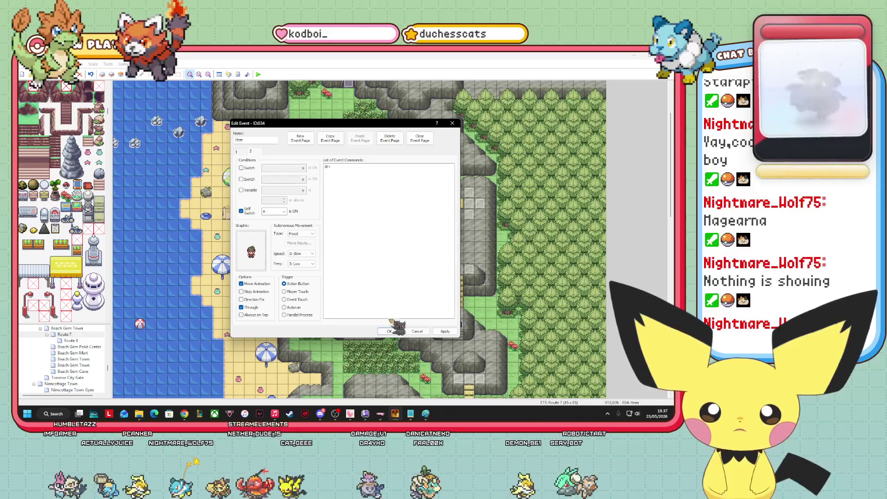
# Change the page's movement type to Custom and confirm its move route.
pyautogui.moveTo(317, 122)
pyautogui.mouseDown()
pyautogui.moveTo(471, 166)
pyautogui.moveTo(458, 149)
pyautogui.mouseUp()
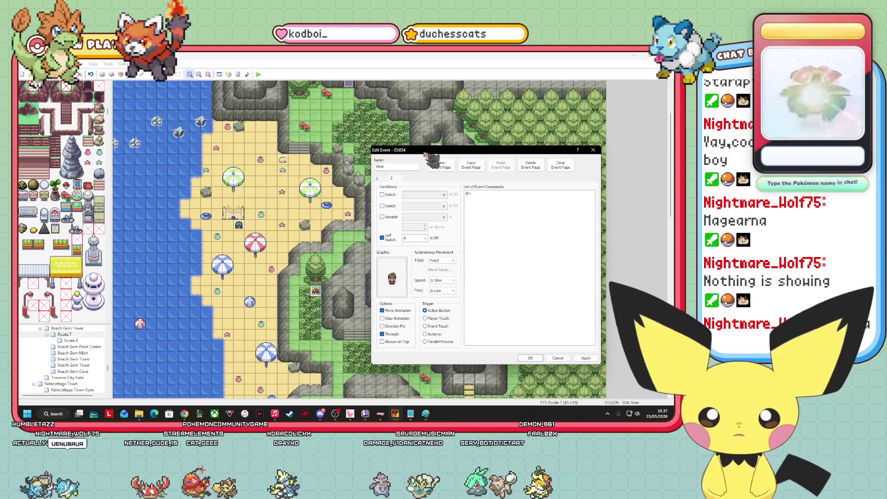
pyautogui.click(444, 261)
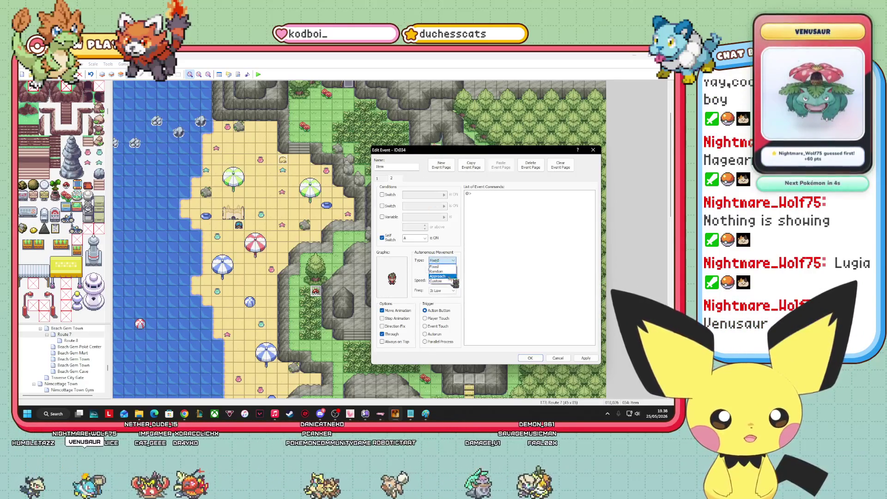
pyautogui.click(443, 281)
pyautogui.click(441, 271)
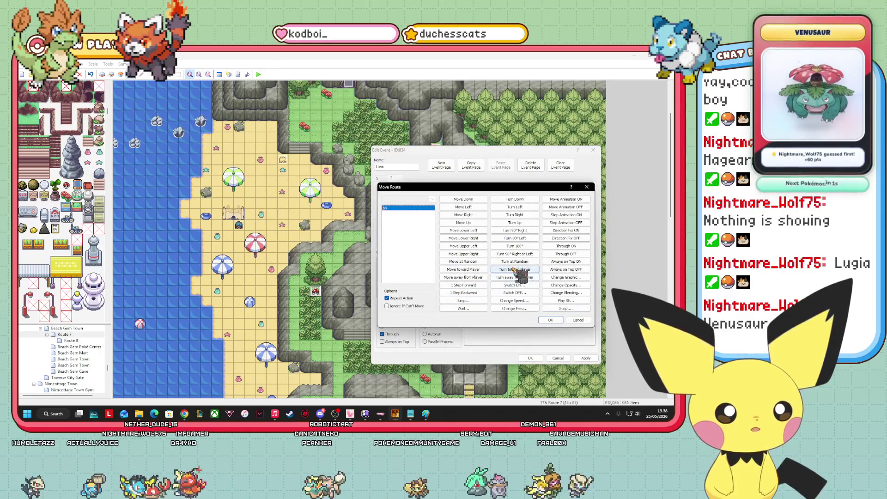
pyautogui.click(550, 319)
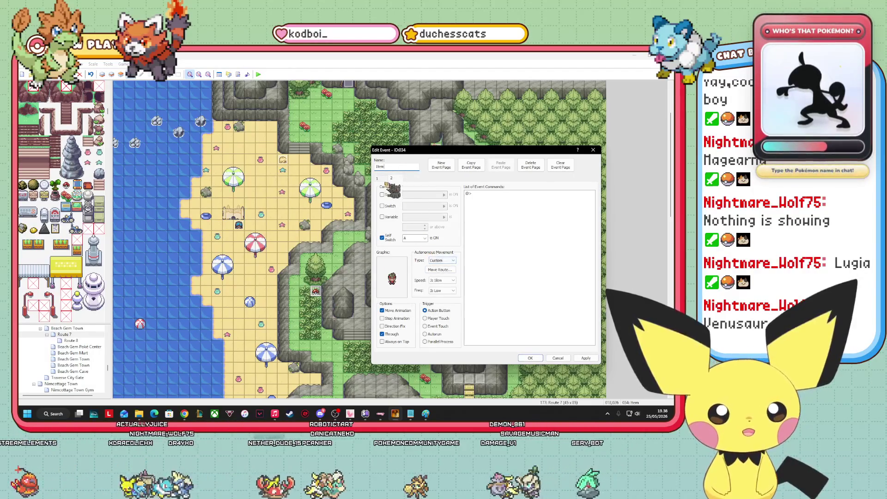
# Compare pages 1 and 2, cancel the edits, and reopen item-ball event 034.
pyautogui.click(387, 179)
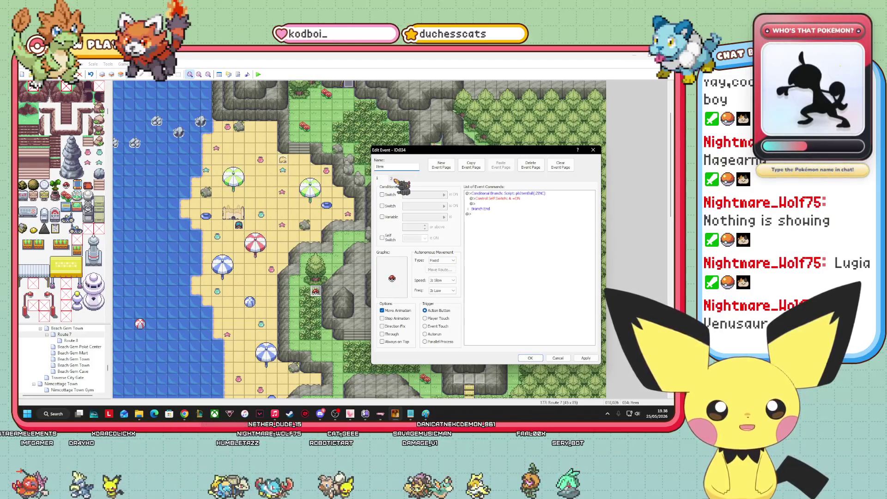
pyautogui.click(392, 179)
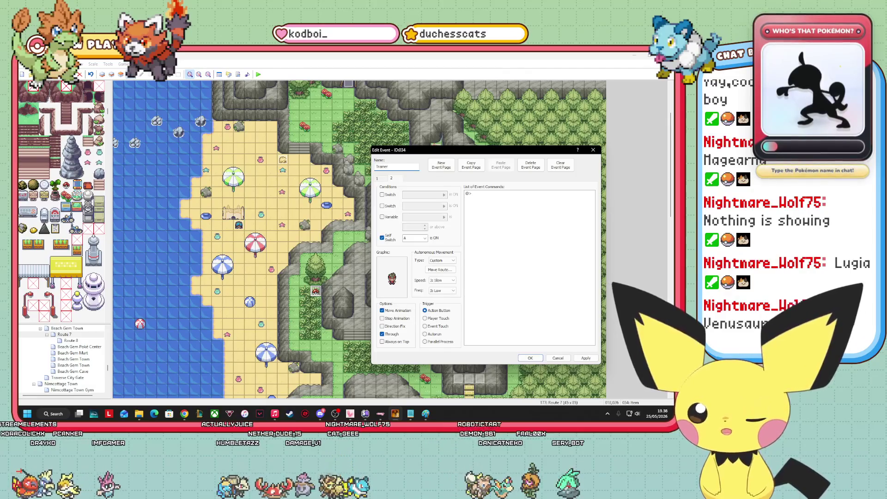
pyautogui.click(382, 181)
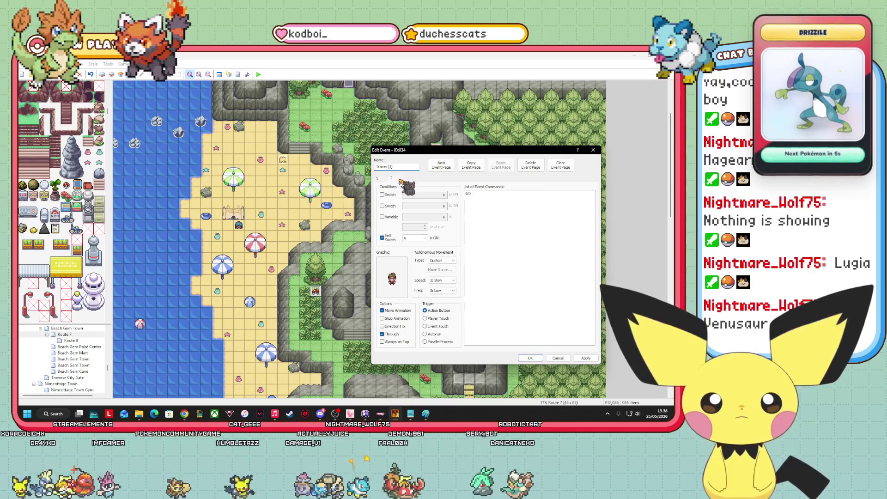
pyautogui.click(378, 179)
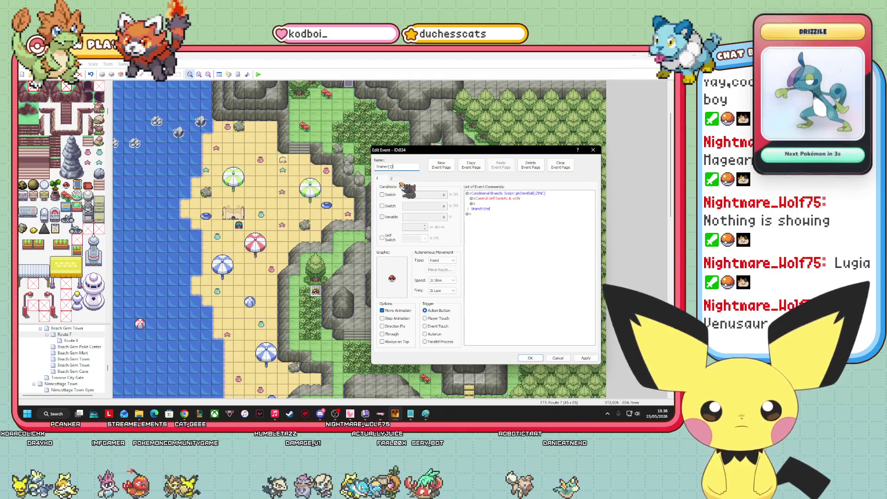
pyautogui.click(392, 178)
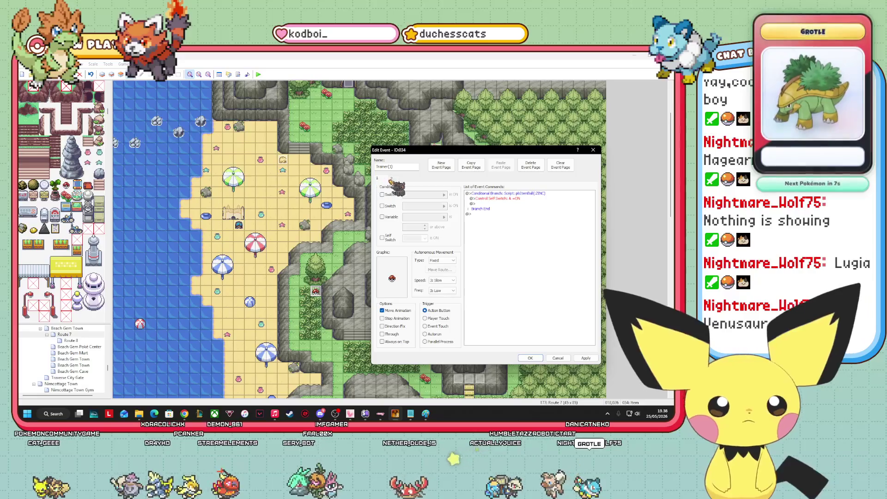
pyautogui.click(391, 179)
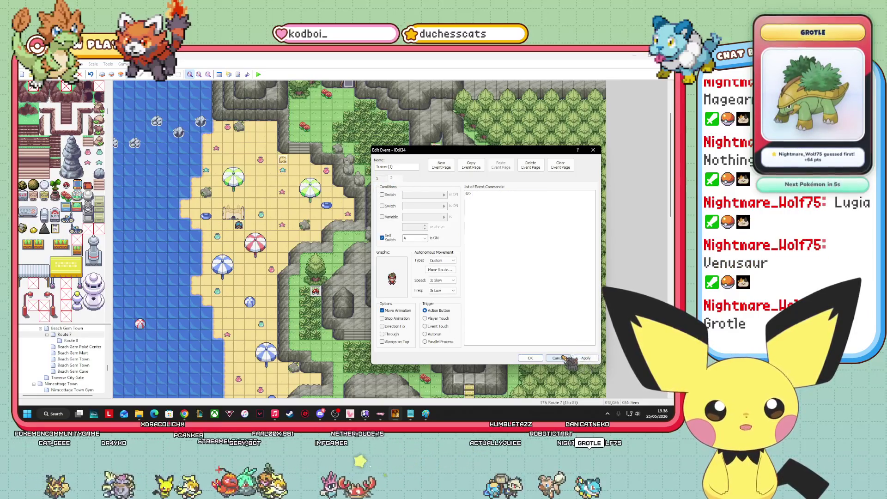
pyautogui.click(558, 358)
pyautogui.rightClick(319, 294)
pyautogui.click(331, 299)
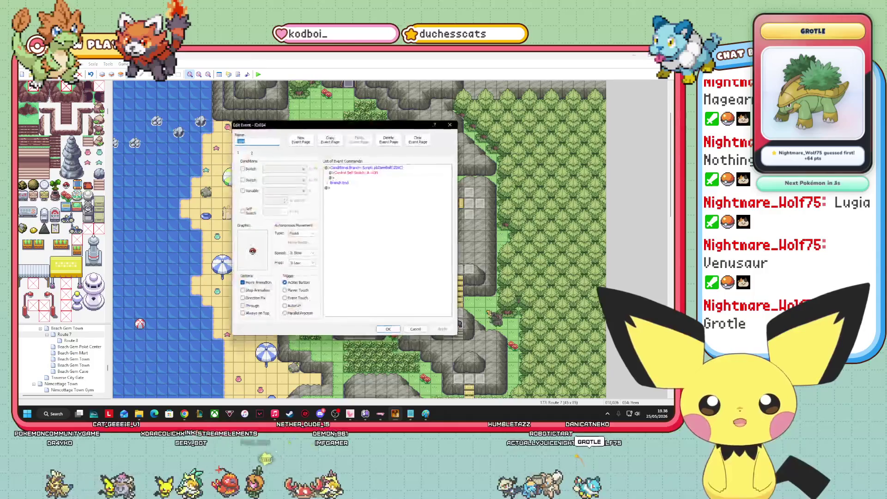
# Copy the event page from the Route 7 trainer event.
pyautogui.click(237, 152)
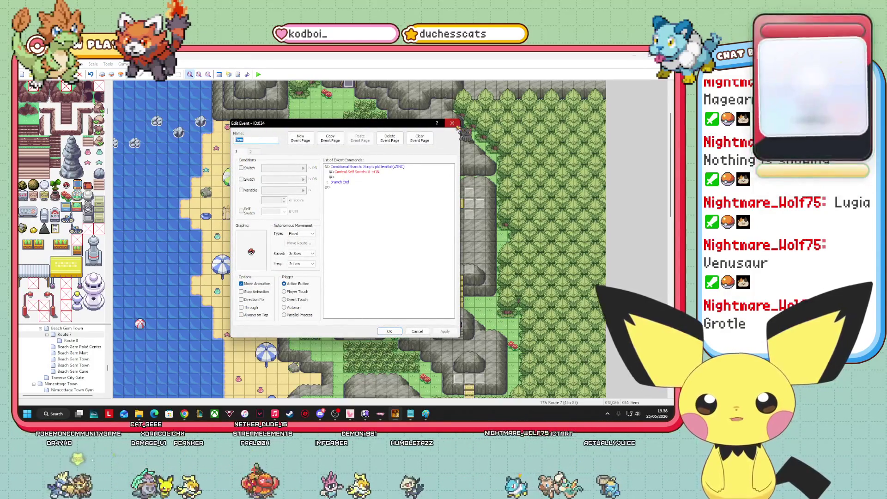
pyautogui.click(452, 124)
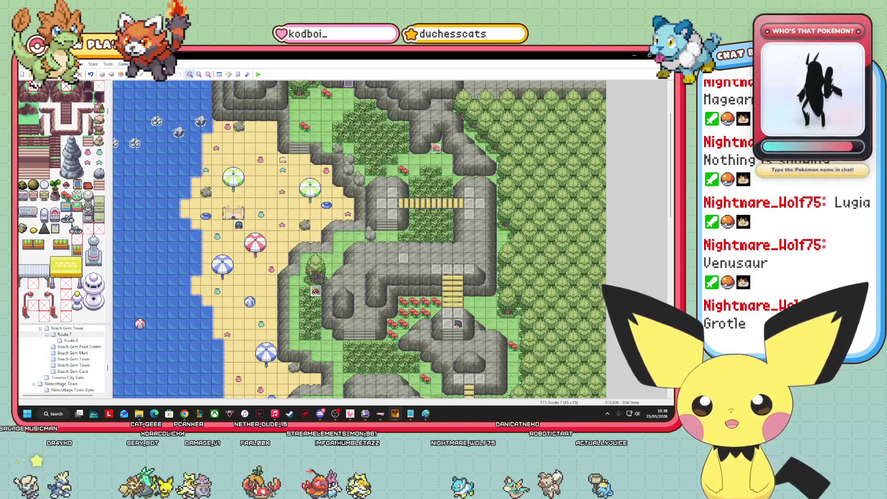
pyautogui.rightClick(239, 230)
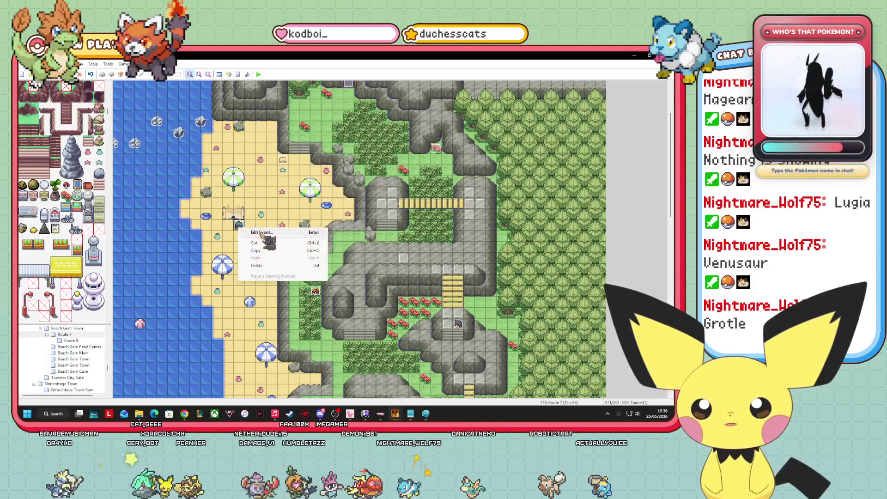
pyautogui.click(259, 234)
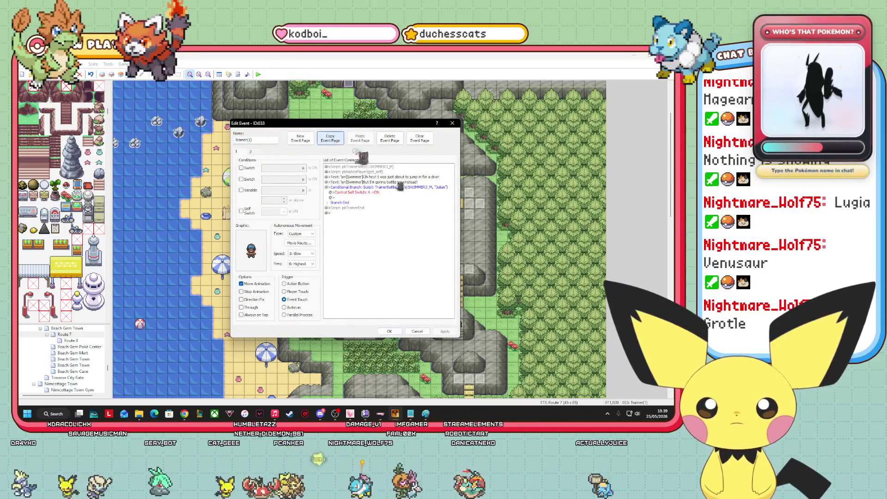
pyautogui.click(391, 331)
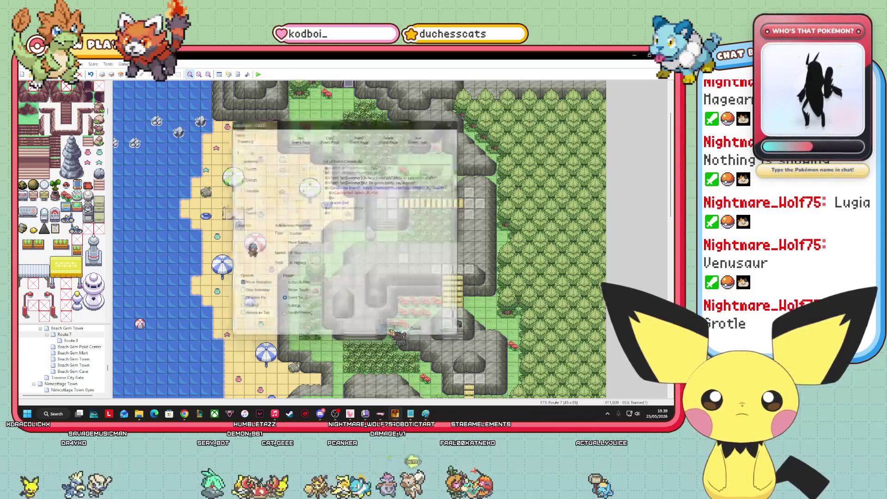
# Delete item event 034's second page and paste the trainer page in its place.
pyautogui.doubleClick(316, 291)
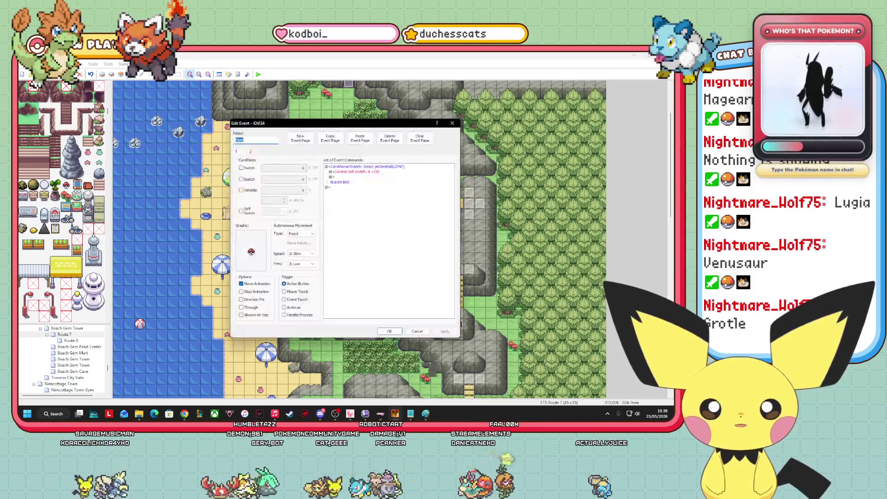
pyautogui.click(251, 152)
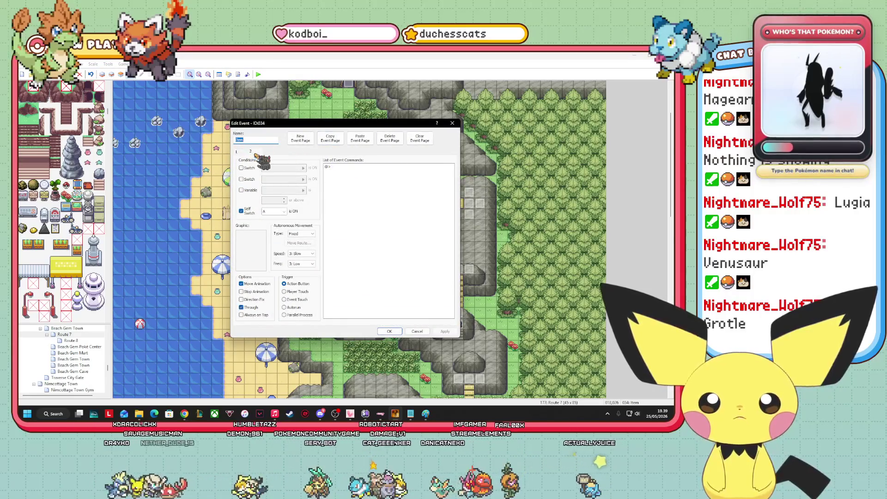
pyautogui.rightClick(260, 155)
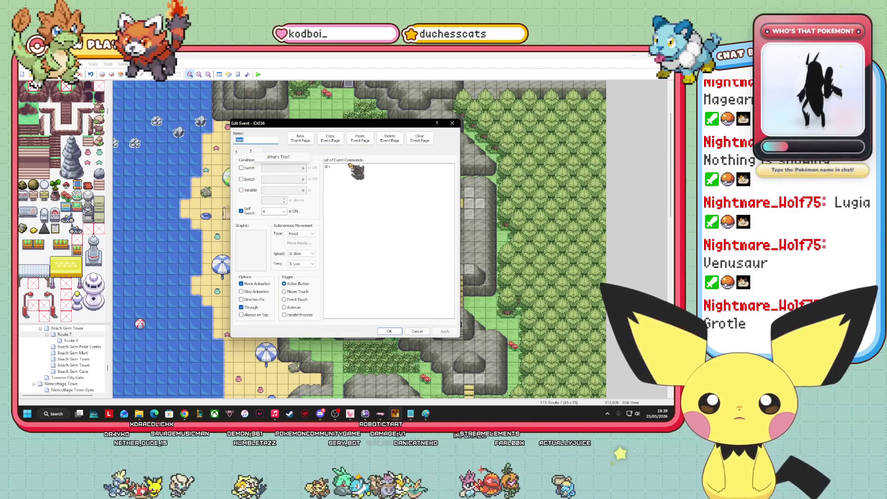
pyautogui.click(393, 141)
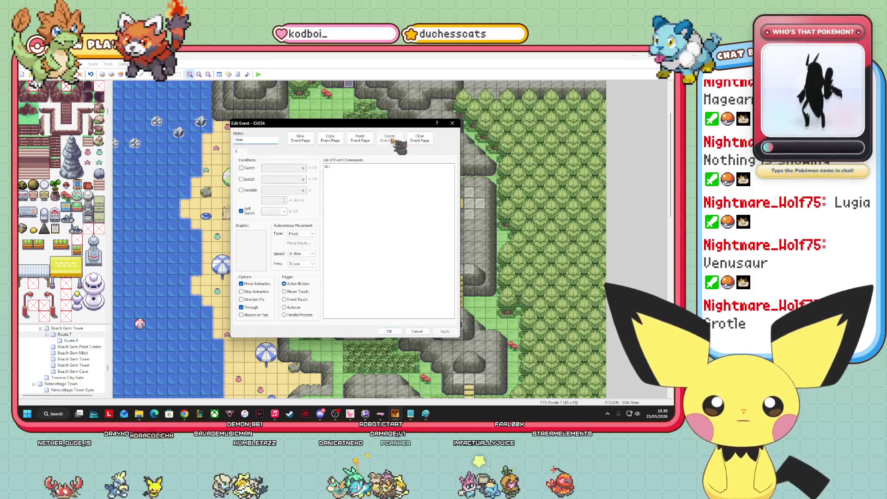
pyautogui.click(393, 141)
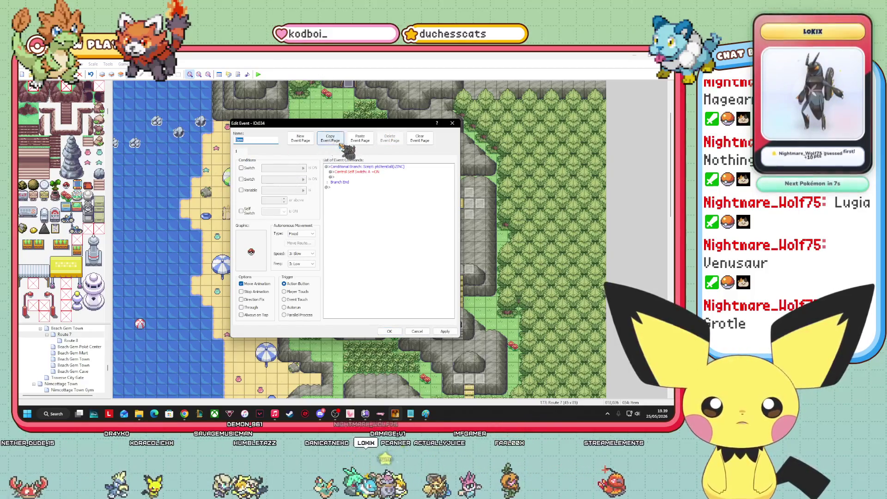
pyautogui.click(360, 138)
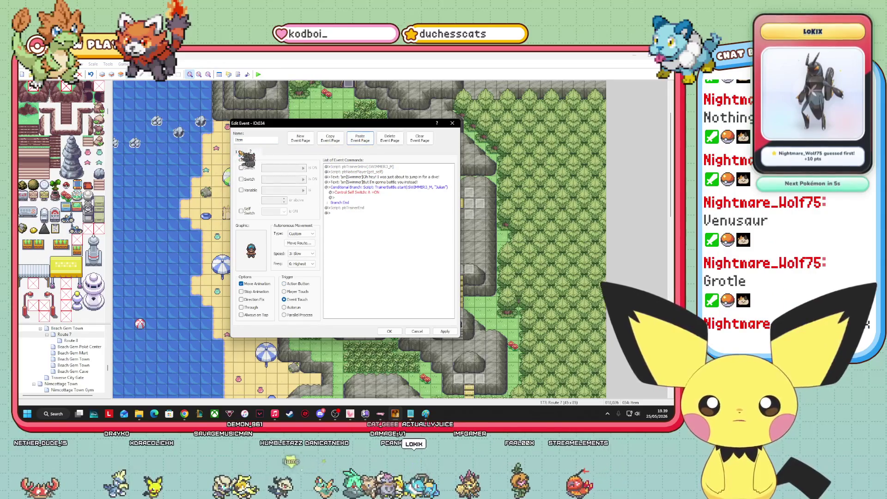
# Make the pasted page 2 conditional on Self Switch A.
pyautogui.click(251, 152)
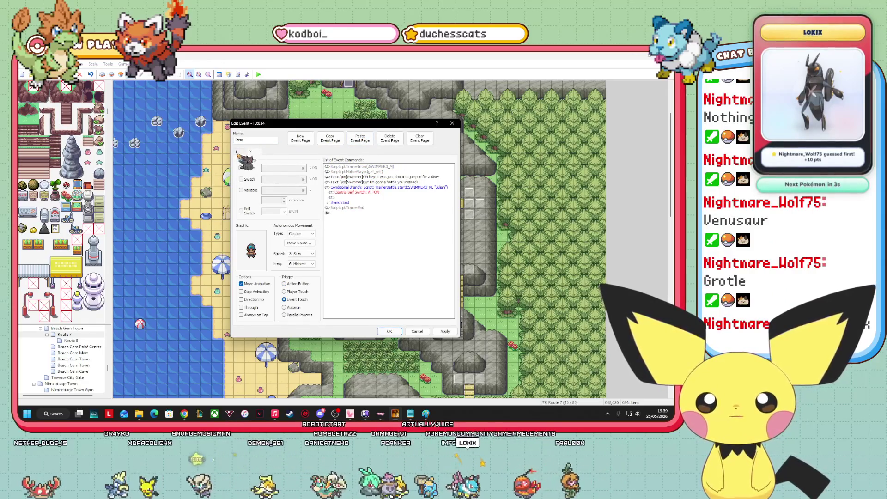
pyautogui.click(241, 179)
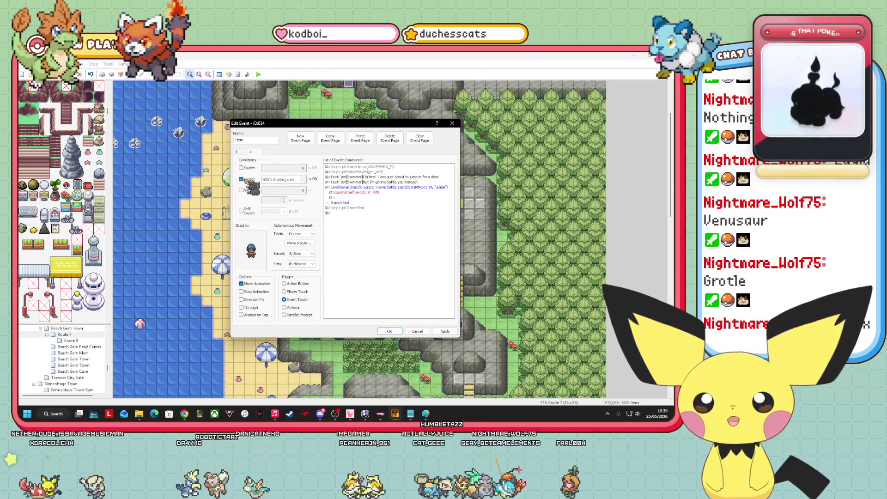
pyautogui.click(242, 179)
pyautogui.click(241, 210)
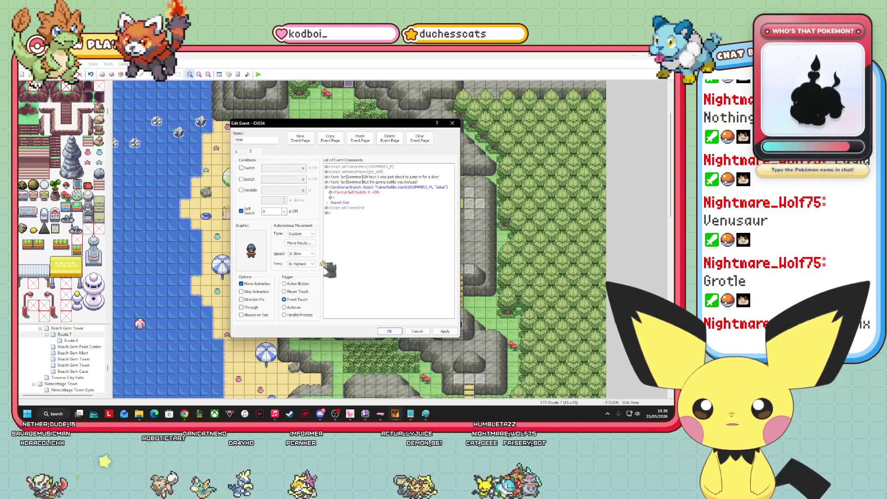
# Replace the first page's branch script pbItemBall(:ZINC) with 'You found a'.
pyautogui.click(252, 152)
pyautogui.click(392, 183)
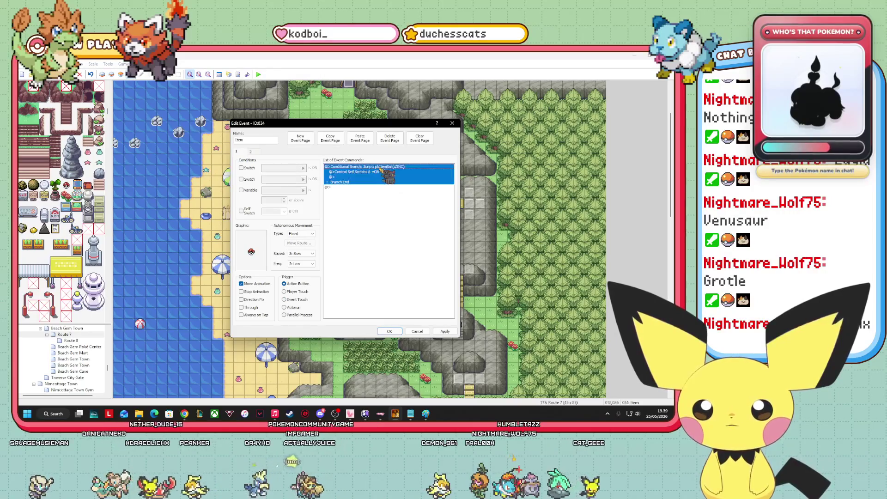
pyautogui.rightClick(375, 175)
pyautogui.click(391, 178)
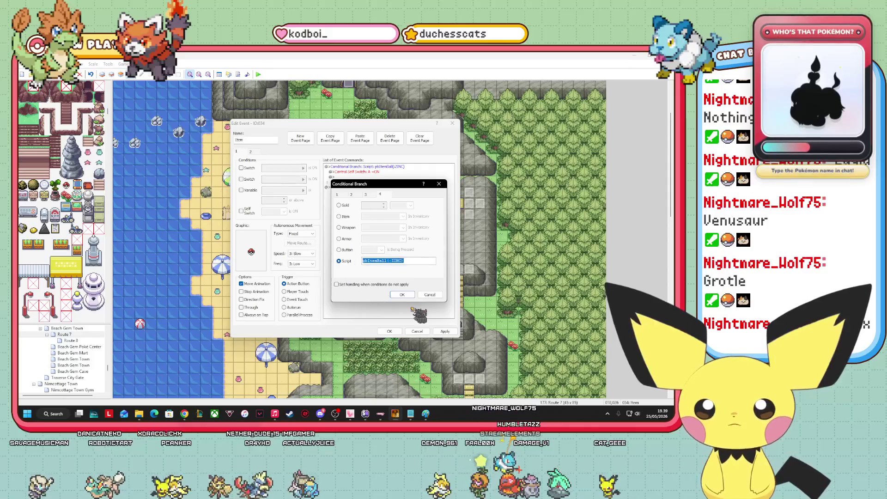
pyautogui.click(401, 295)
pyautogui.rightClick(396, 167)
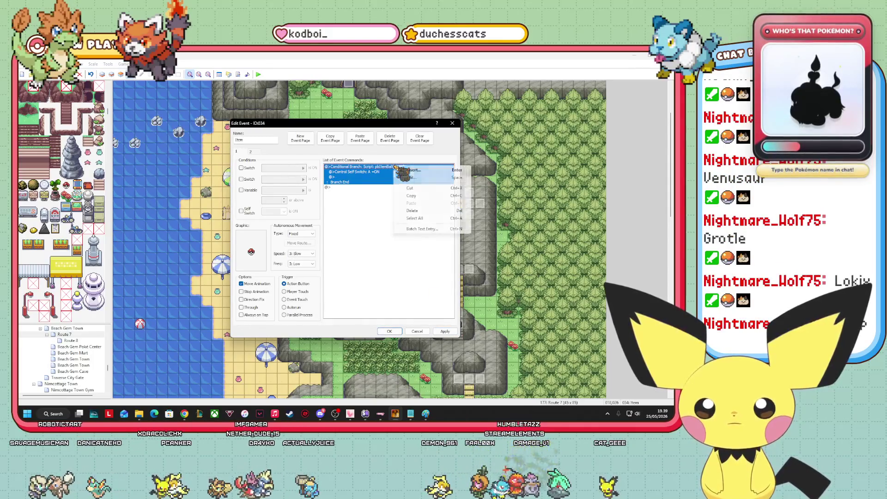
pyautogui.click(424, 179)
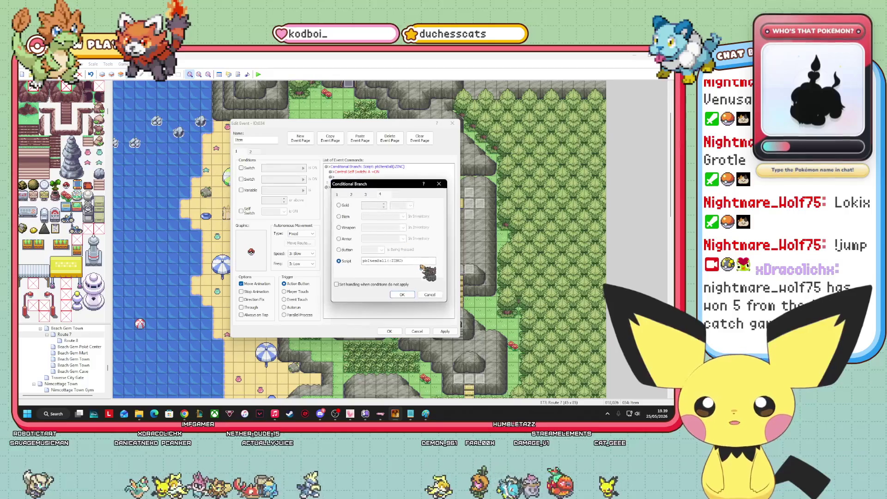
pyautogui.moveTo(417, 260); pyautogui.dragTo(342, 259)
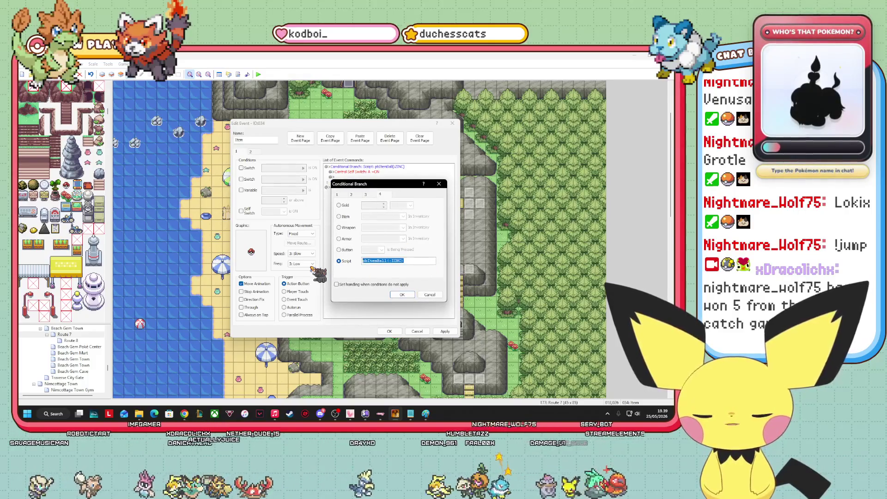
pyautogui.write('You fou')
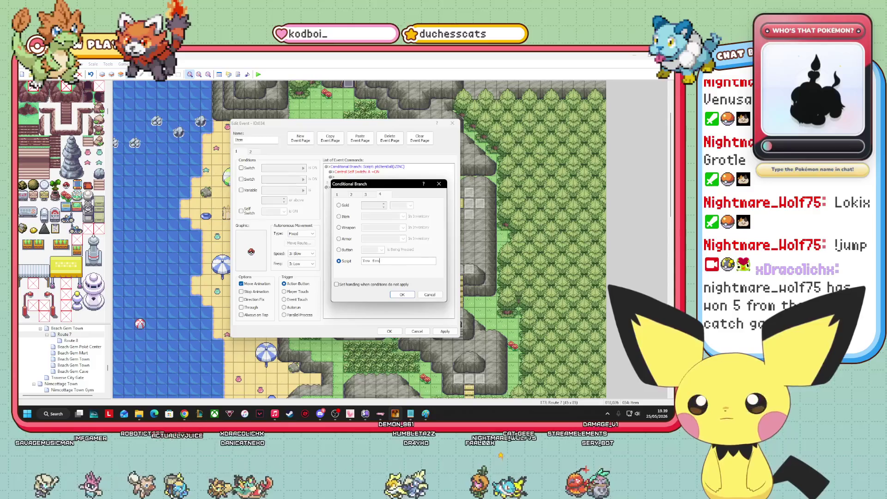
pyautogui.write('nd a...')
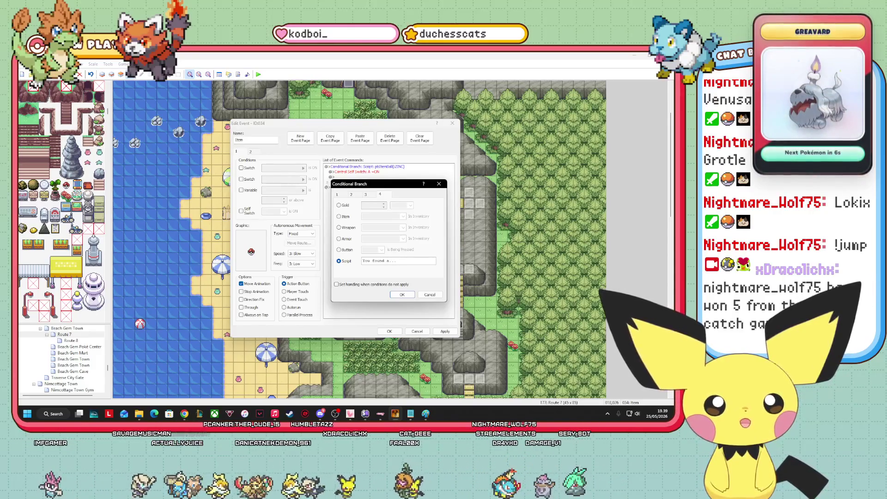
pyautogui.click(400, 294)
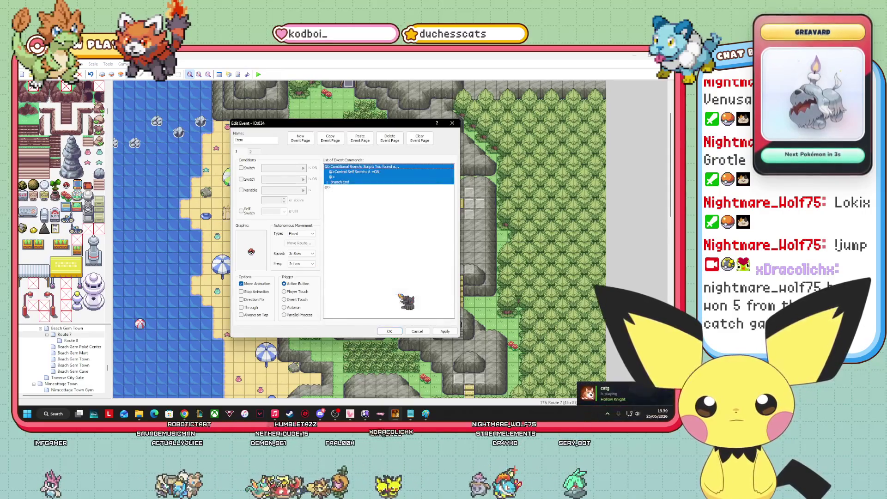
# Reopen the edited conditional branch to verify the new script.
pyautogui.rightClick(383, 170)
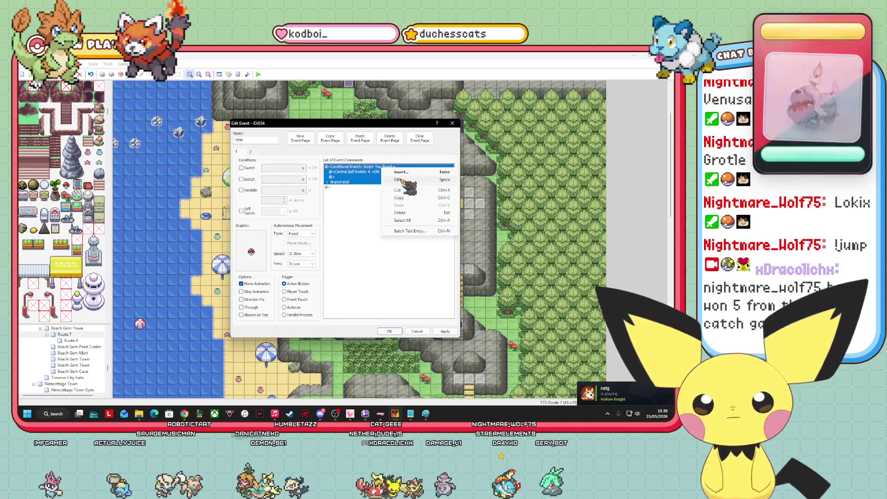
pyautogui.click(398, 180)
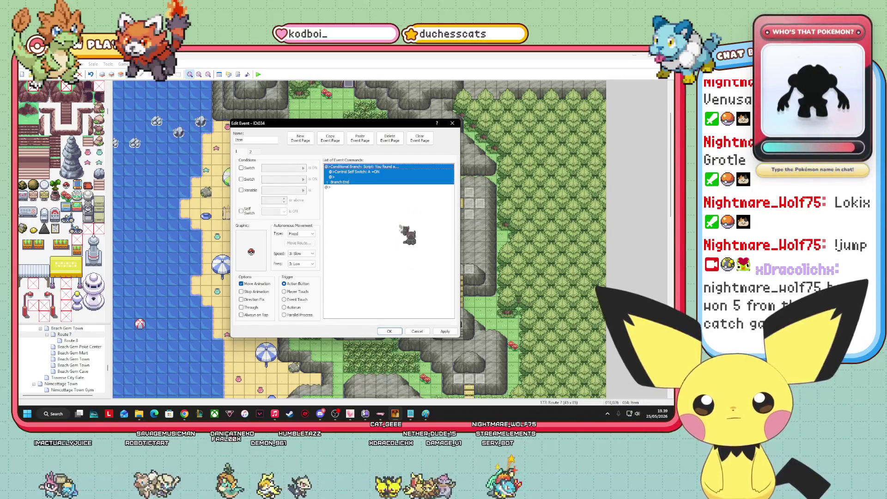
pyautogui.click(430, 295)
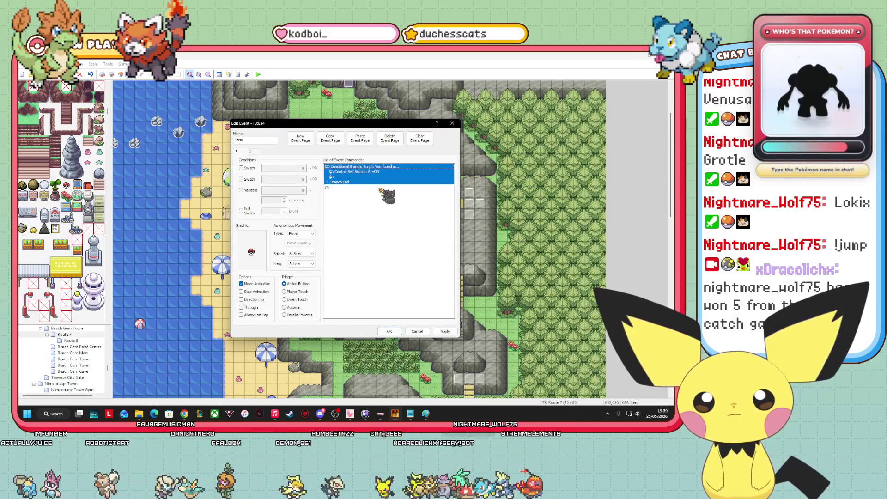
pyautogui.rightClick(350, 173)
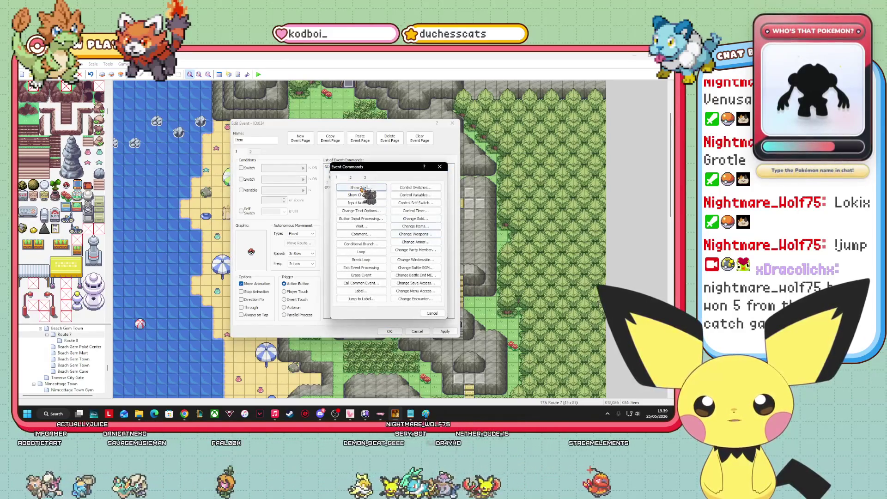
# Insert a test message 'a' and recheck the conditional branch settings.
pyautogui.press('Return')
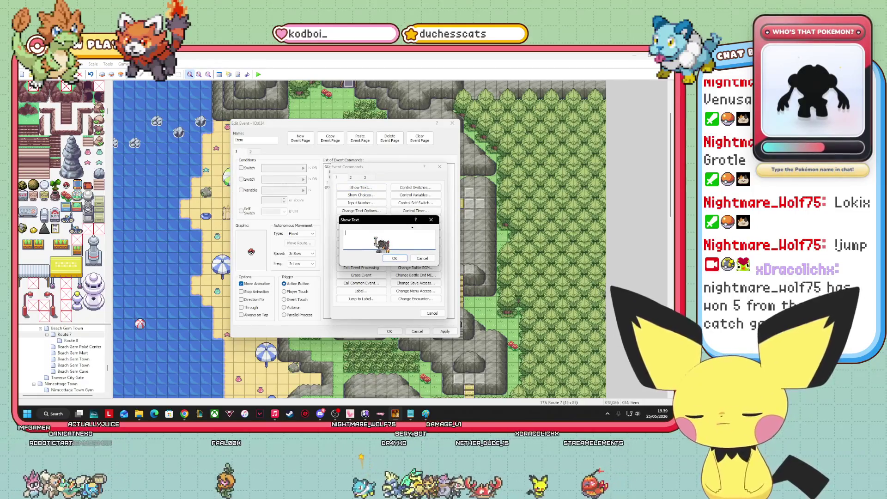
pyautogui.write('a')
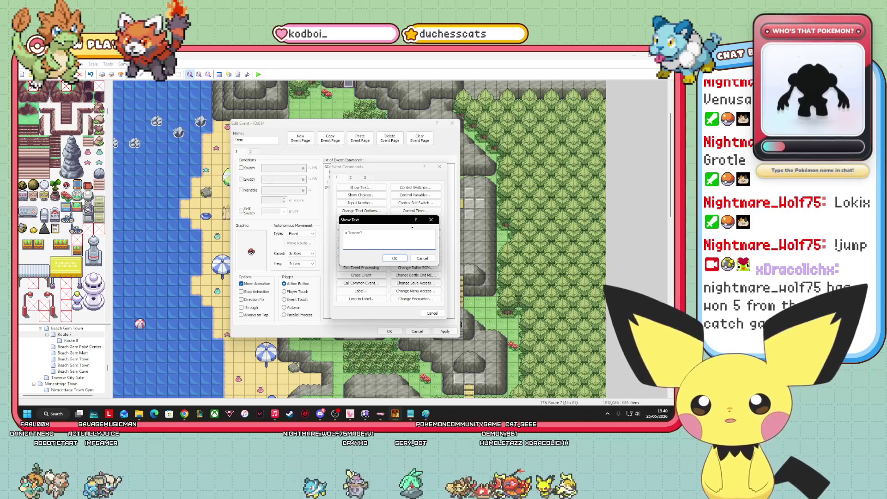
pyautogui.click(395, 258)
pyautogui.click(392, 172)
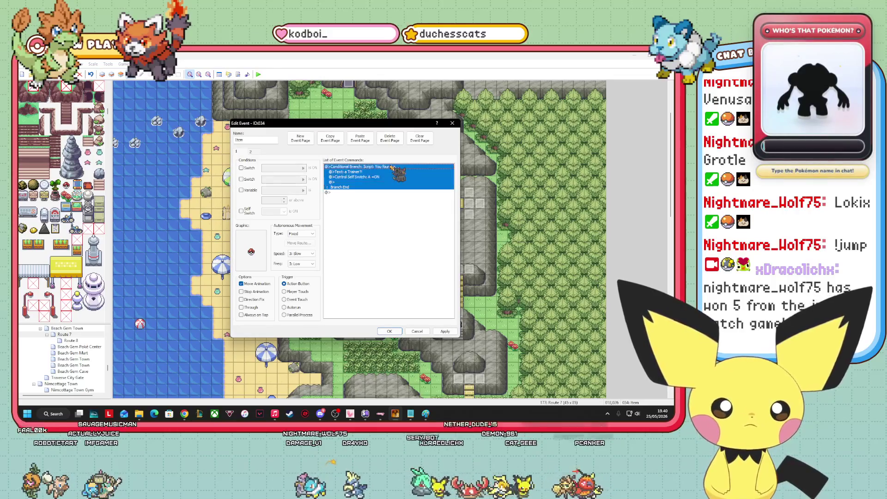
pyautogui.click(391, 167)
pyautogui.rightClick(391, 167)
pyautogui.click(407, 177)
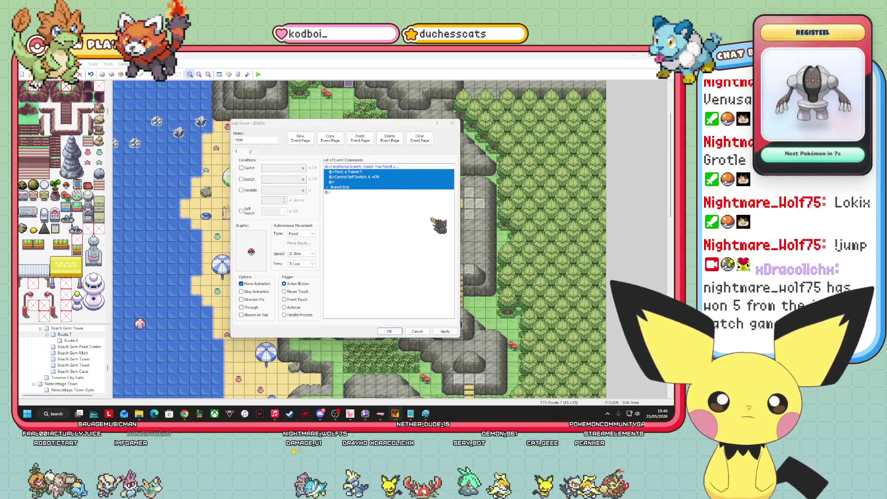
pyautogui.press('Escape')
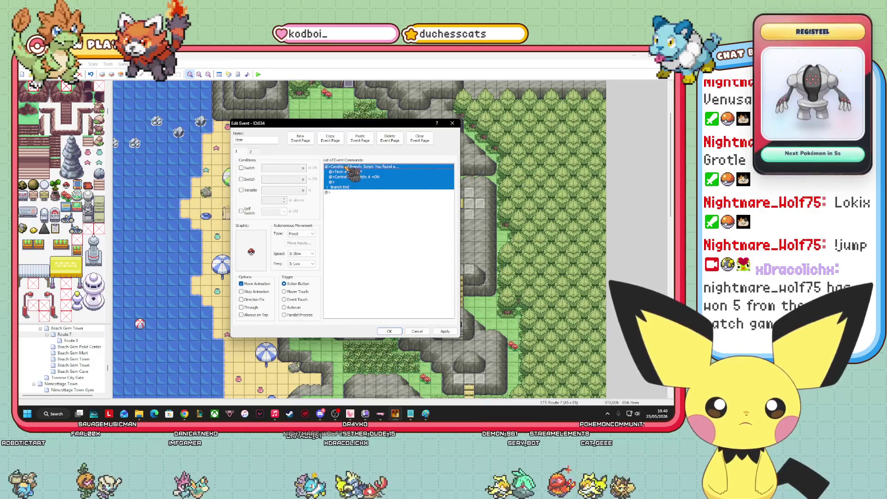
# Add a Show Text line reading 'You found a...'.
pyautogui.rightClick(345, 168)
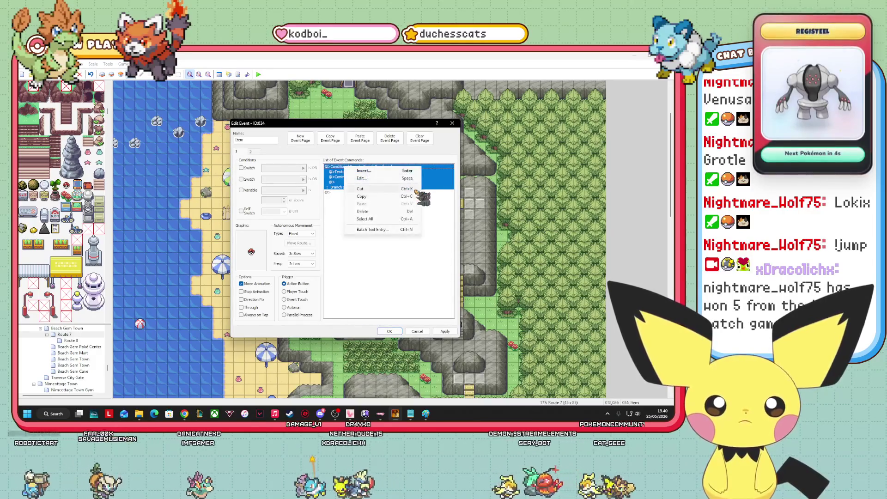
pyautogui.click(370, 212)
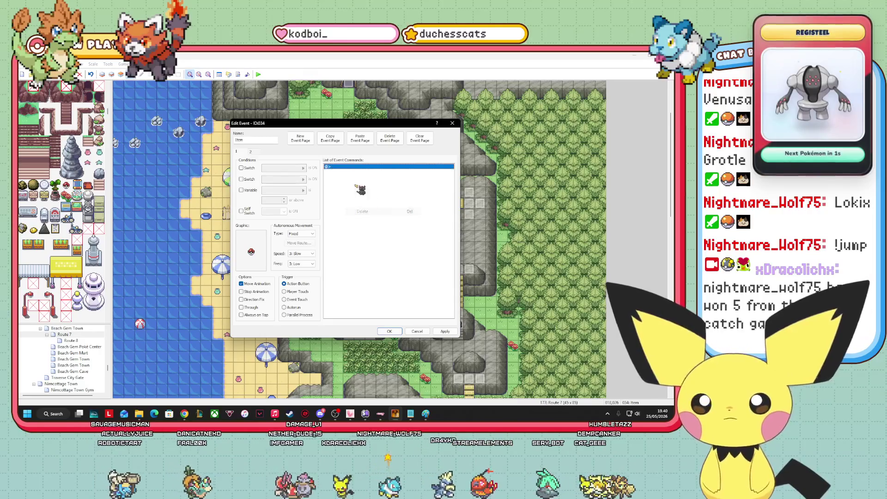
pyautogui.doubleClick(342, 168)
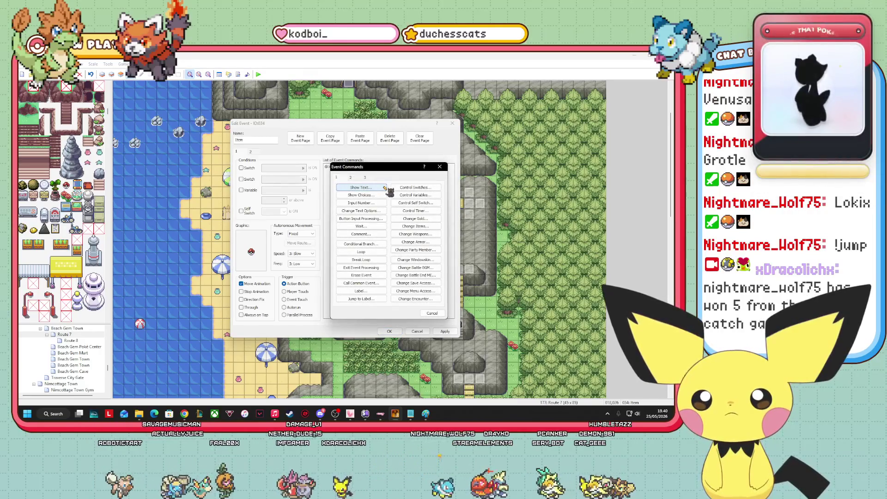
pyautogui.click(363, 188)
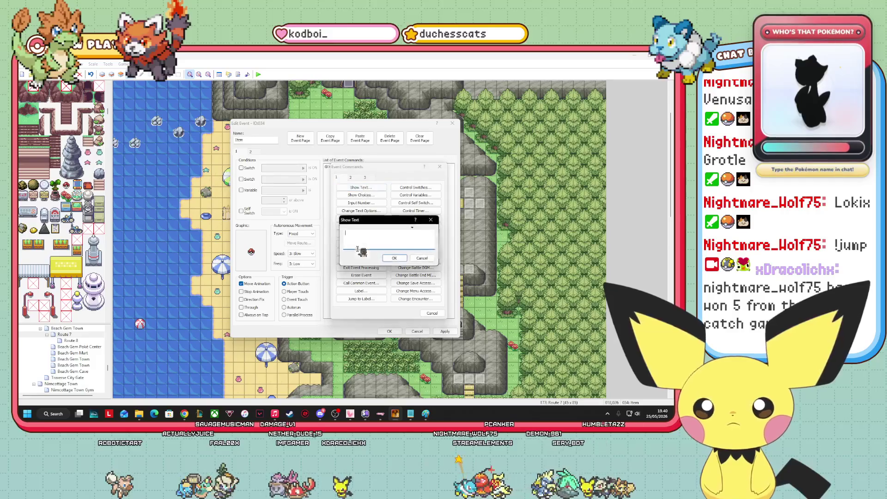
pyautogui.write('You found a')
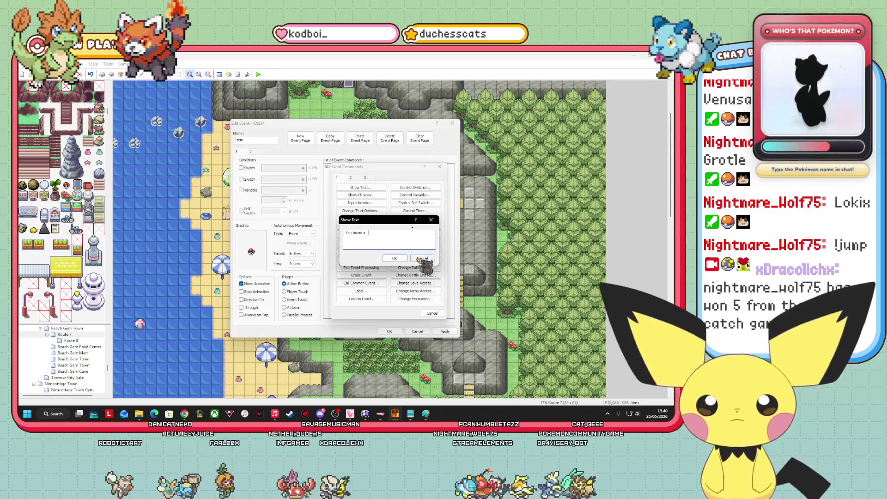
pyautogui.click(396, 258)
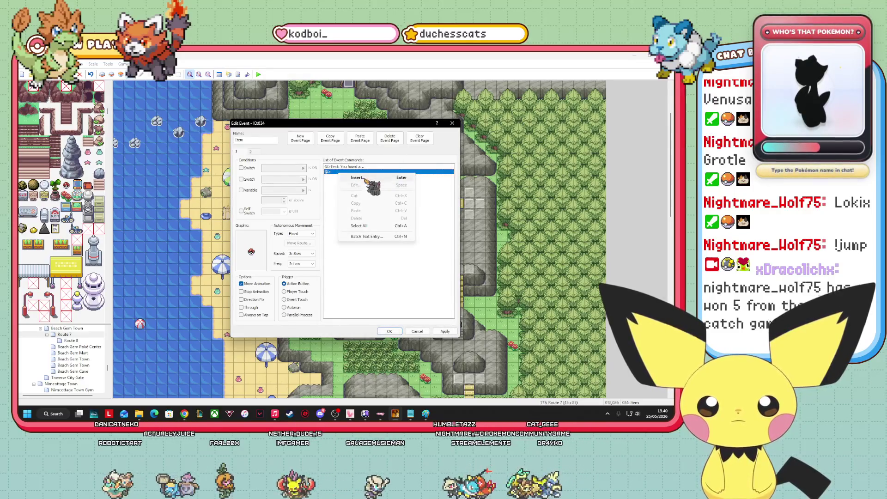
# Add the second dialogue line '... a Pokémon Trainer?!'.
pyautogui.click(362, 188)
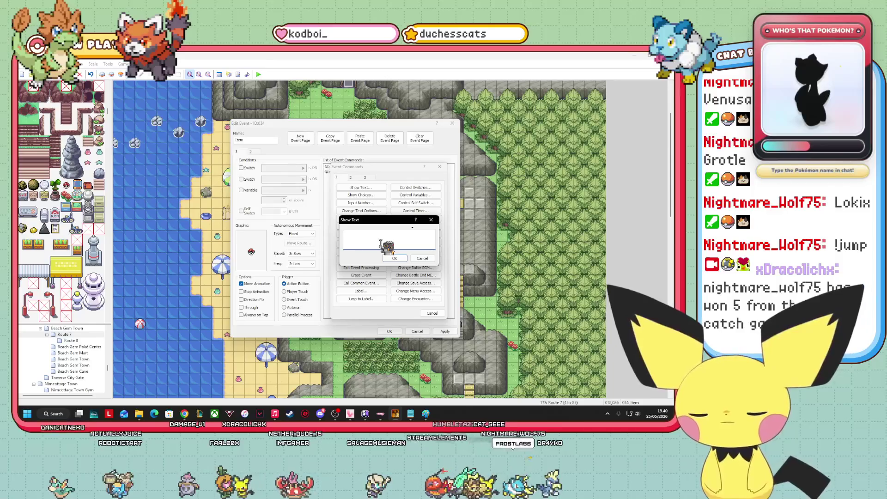
pyautogui.write('... a tm')
pyautogui.press('BackSpace')
pyautogui.press('BackSpace')
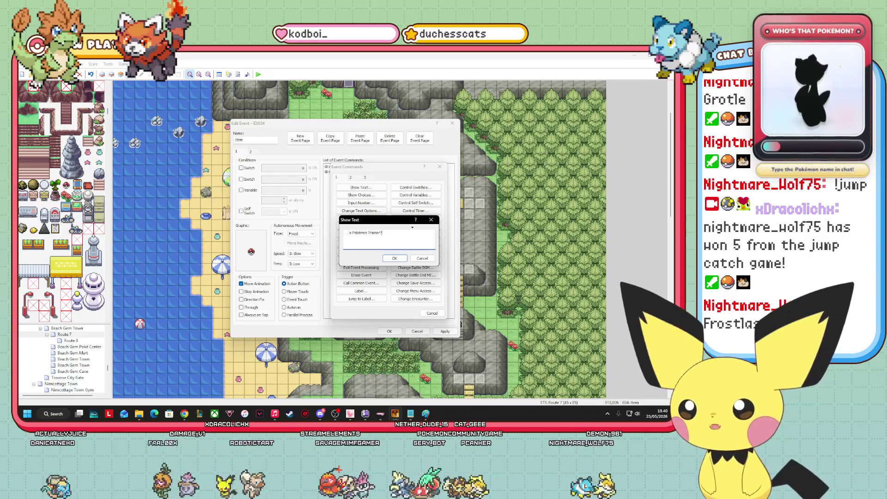
pyautogui.click(394, 254)
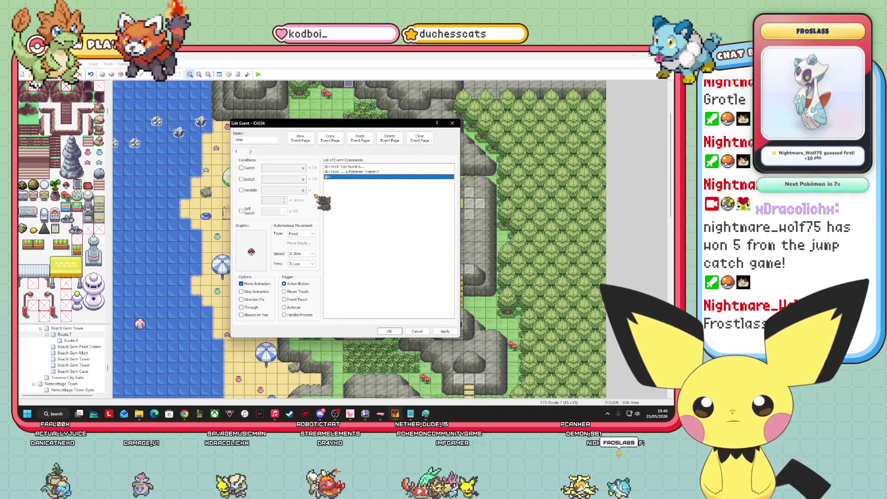
# Remove an accidentally added Prepare for Transition command after the dialogue.
pyautogui.rightClick(348, 177)
pyautogui.click(358, 184)
pyautogui.click(350, 177)
pyautogui.click(361, 267)
pyautogui.rightClick(350, 178)
pyautogui.click(373, 220)
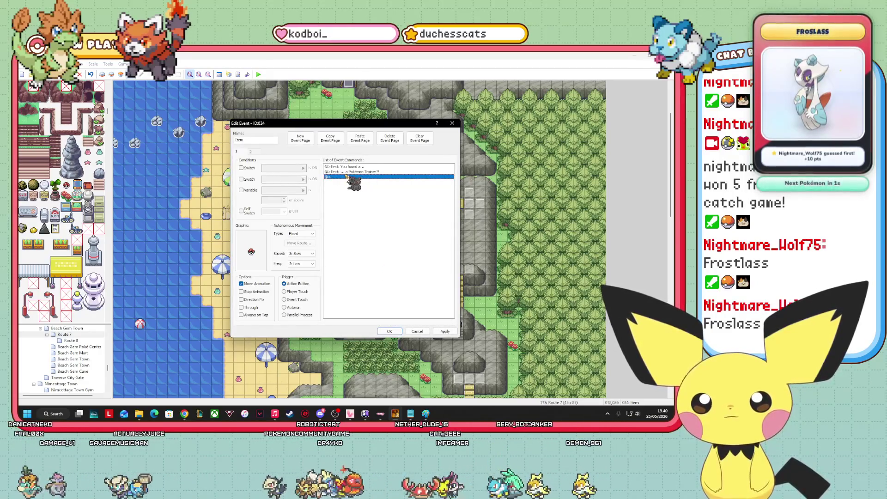
pyautogui.rightClick(350, 177)
pyautogui.click(369, 180)
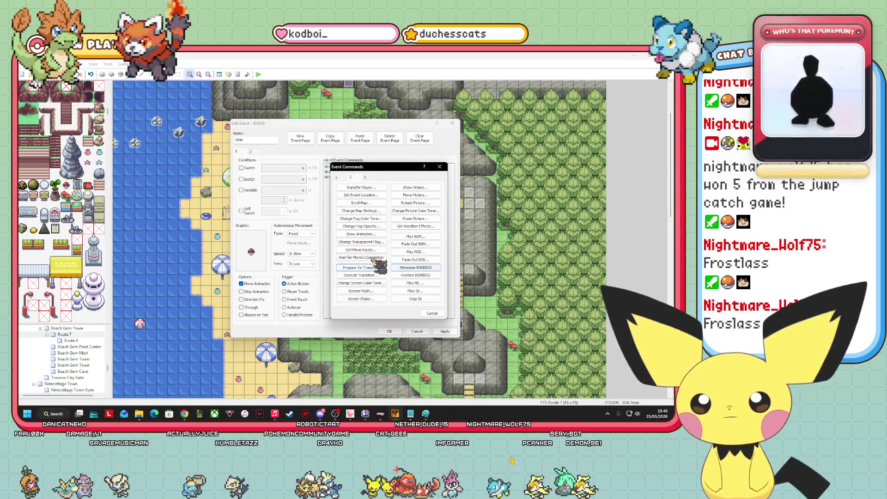
# Add Wait for Move's Completion and Control Self Switch A = ON, then view page 2.
pyautogui.click(369, 259)
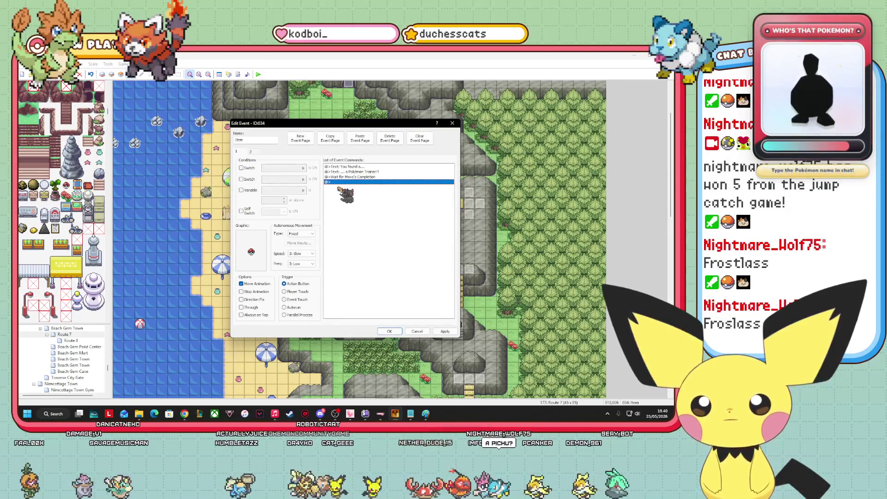
pyautogui.rightClick(344, 182)
pyautogui.click(356, 185)
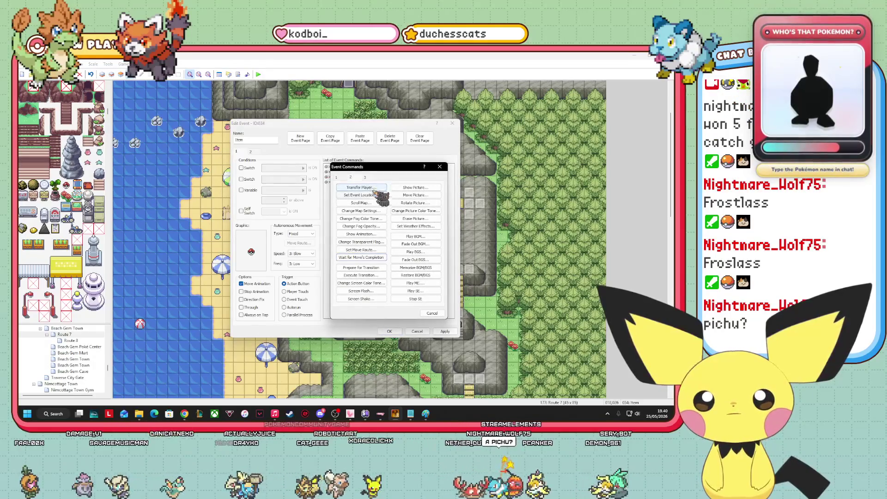
pyautogui.click(336, 177)
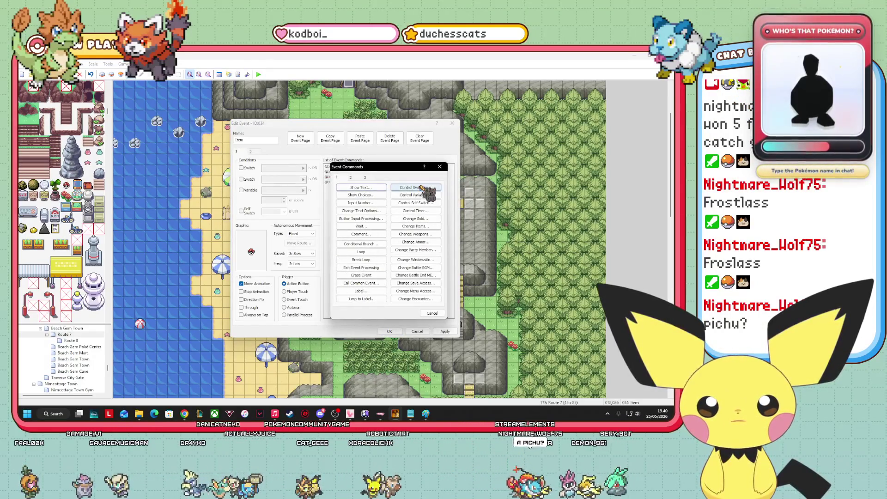
pyautogui.click(427, 203)
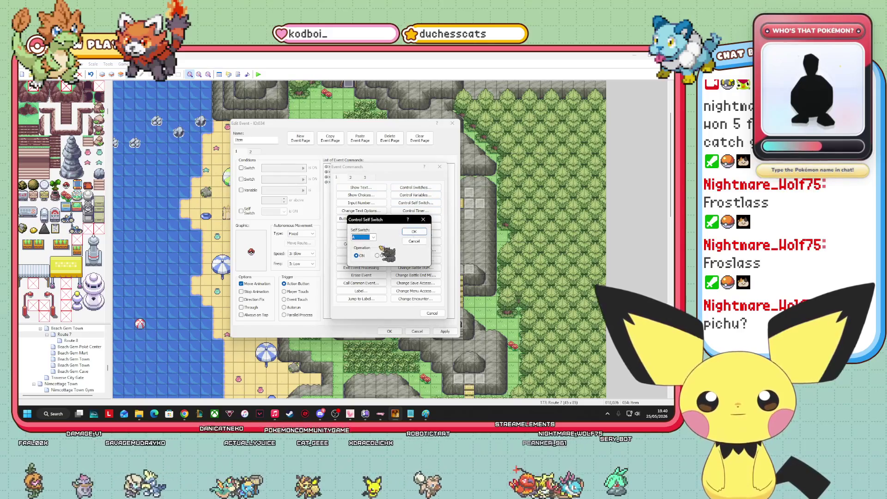
pyautogui.click(414, 231)
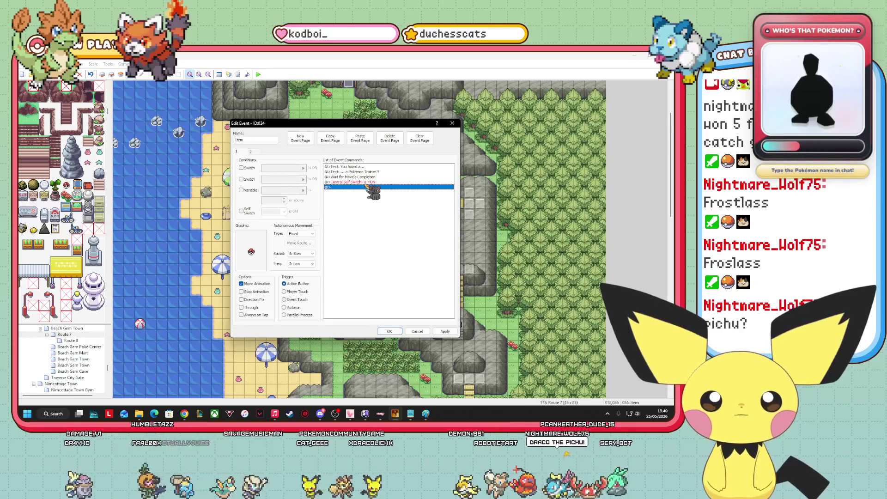
pyautogui.click(338, 181)
pyautogui.click(251, 152)
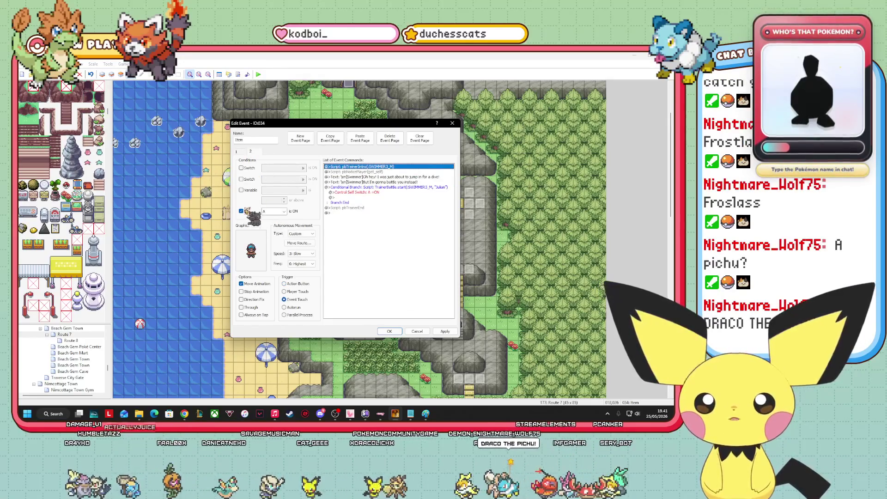
# Give page 2 the red-haired trainer character sprite.
pyautogui.doubleClick(251, 251)
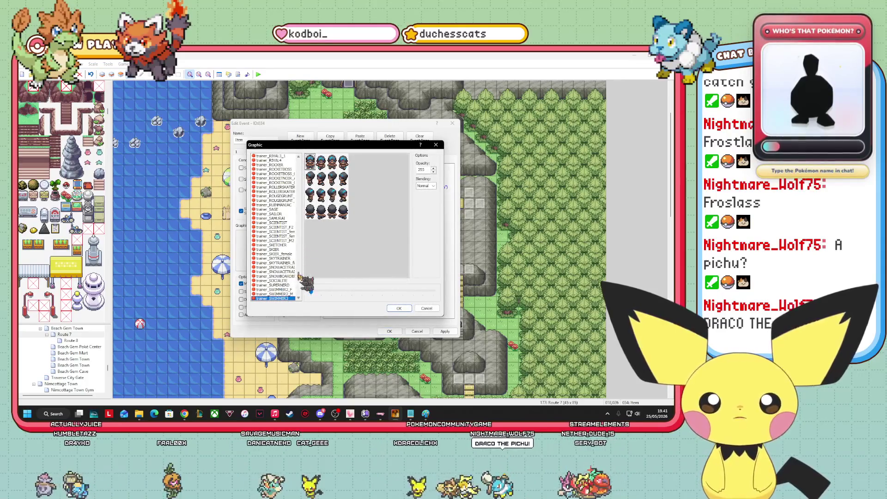
pyautogui.scroll(10, 301, 267)
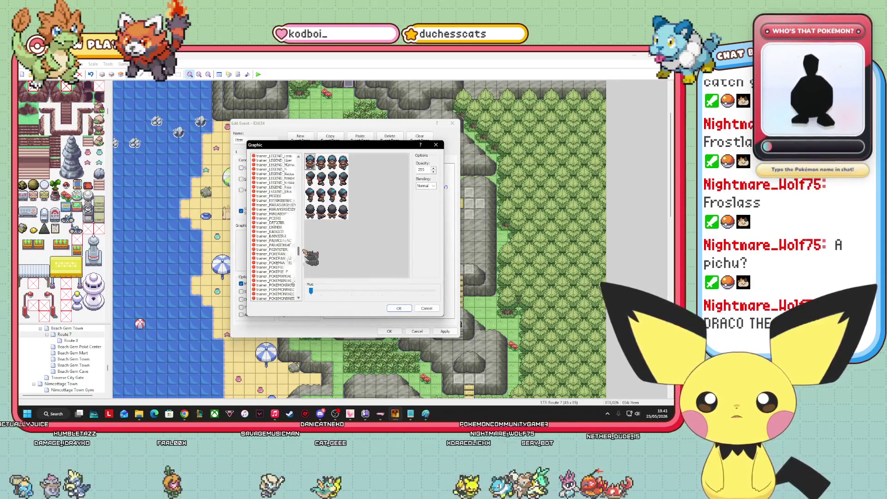
pyautogui.click(278, 254)
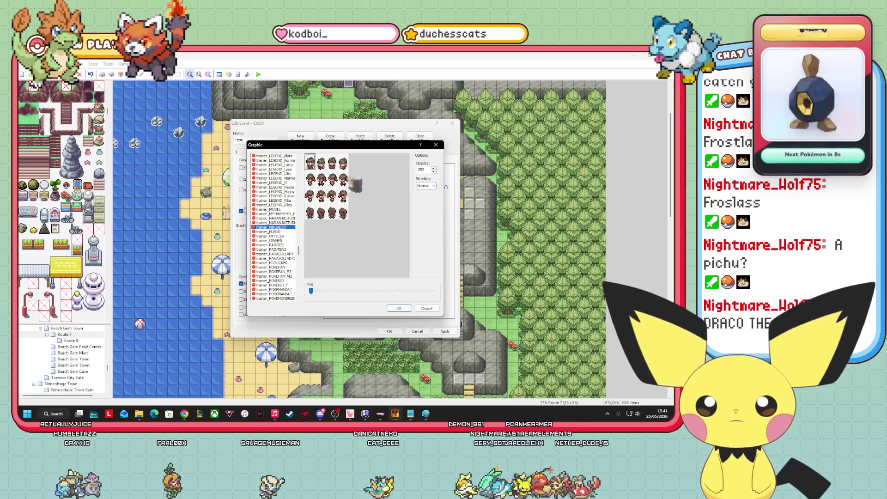
pyautogui.click(399, 308)
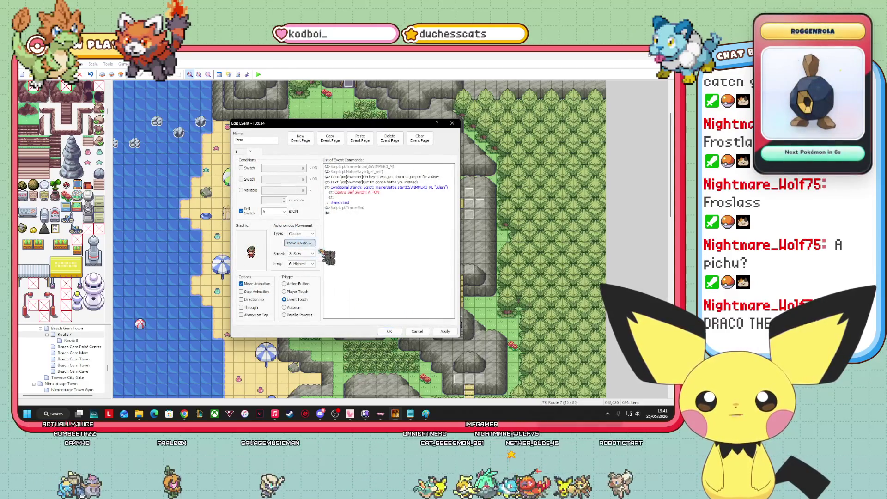
# Reduce page 2's move route to Turn toward Player and clear the old name Item.
pyautogui.click(299, 243)
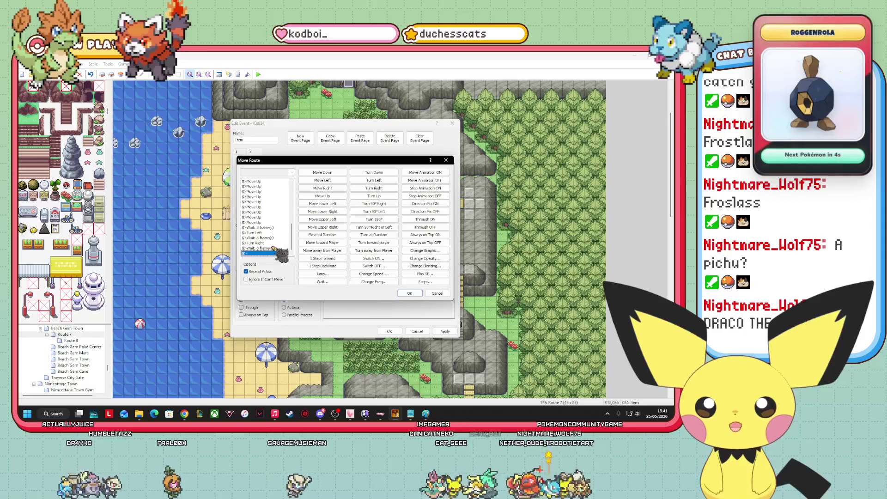
pyautogui.rightClick(277, 254)
pyautogui.click(296, 293)
pyautogui.rightClick(273, 231)
pyautogui.click(296, 266)
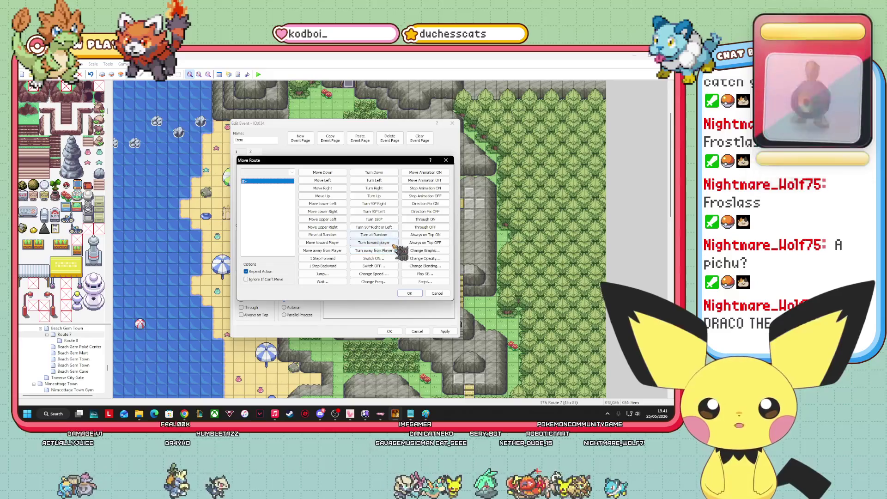
pyautogui.click(383, 244)
pyautogui.click(408, 294)
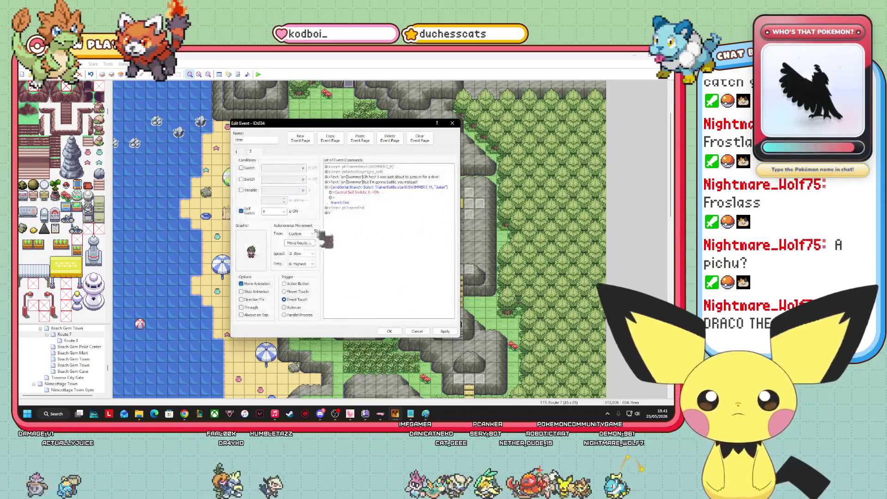
pyautogui.press('BackSpace')
pyautogui.write('Trainer(1)')
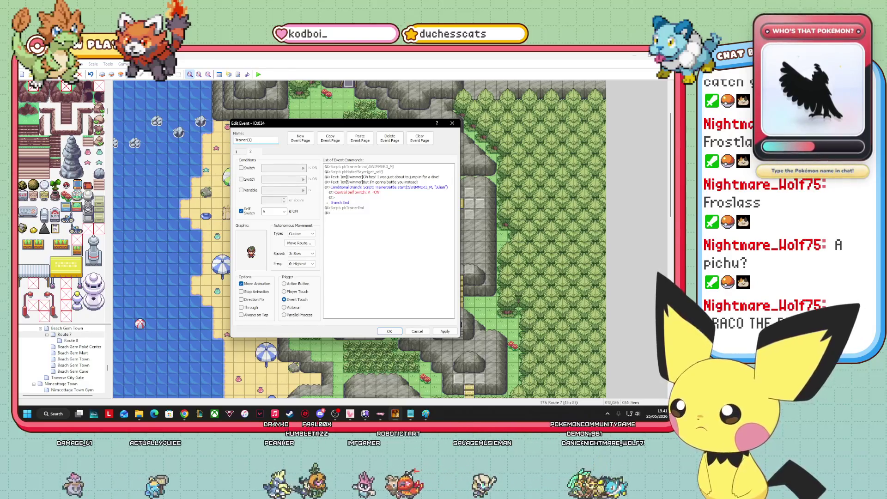
# Change the battle-won branch's Control Self Switch from A to B.
pyautogui.click(372, 189)
pyautogui.click(373, 192)
pyautogui.rightClick(373, 193)
pyautogui.click(395, 207)
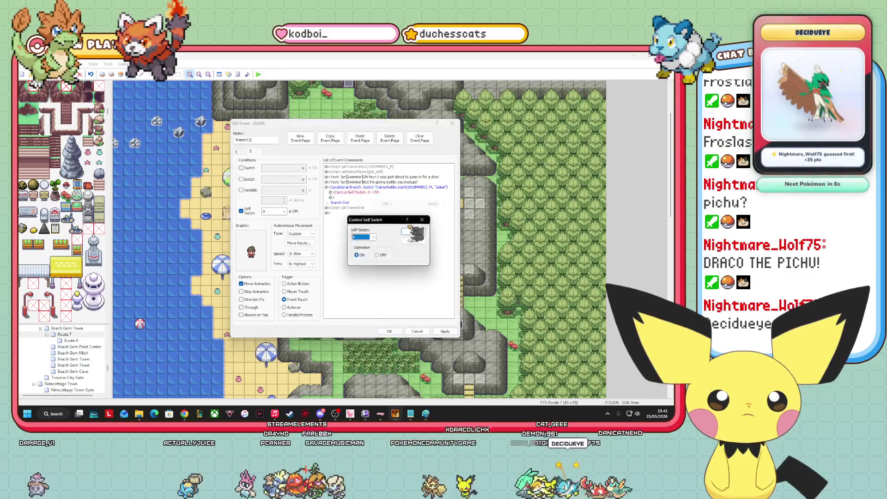
pyautogui.press('Down')
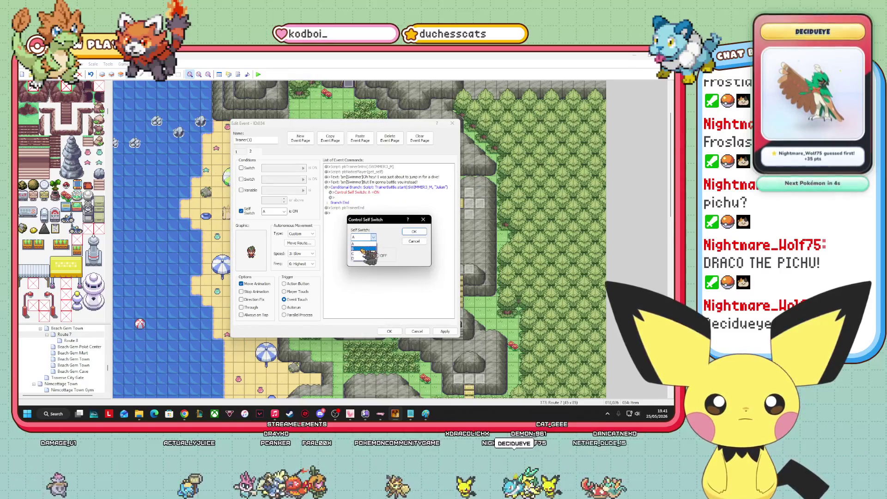
pyautogui.click(416, 232)
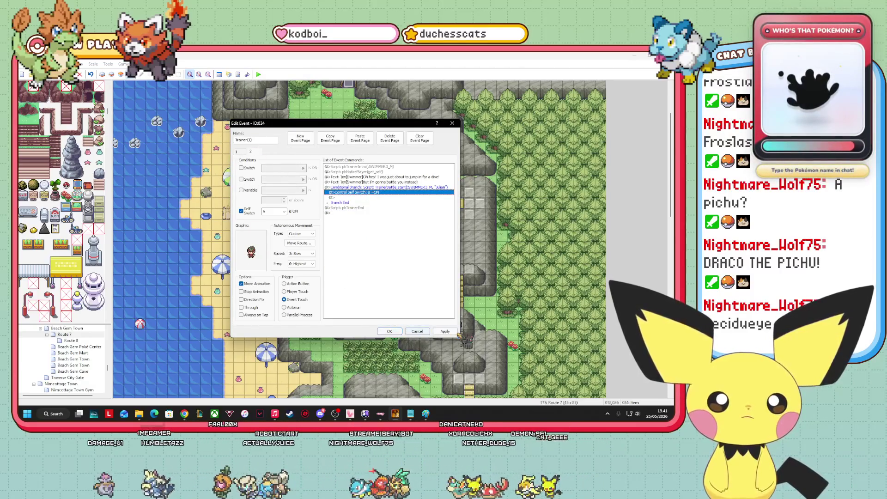
# Save the trainer event and open swimmer event ID033 on the map.
pyautogui.click(389, 331)
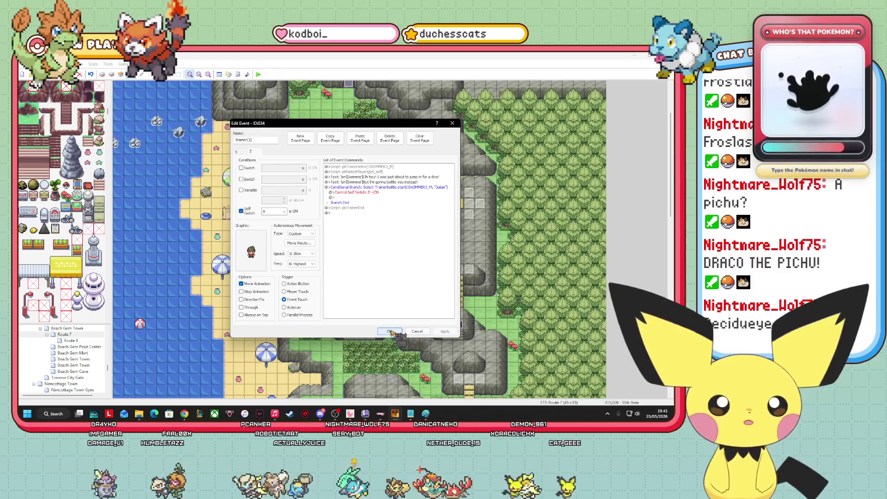
pyautogui.click(390, 331)
pyautogui.rightClick(238, 225)
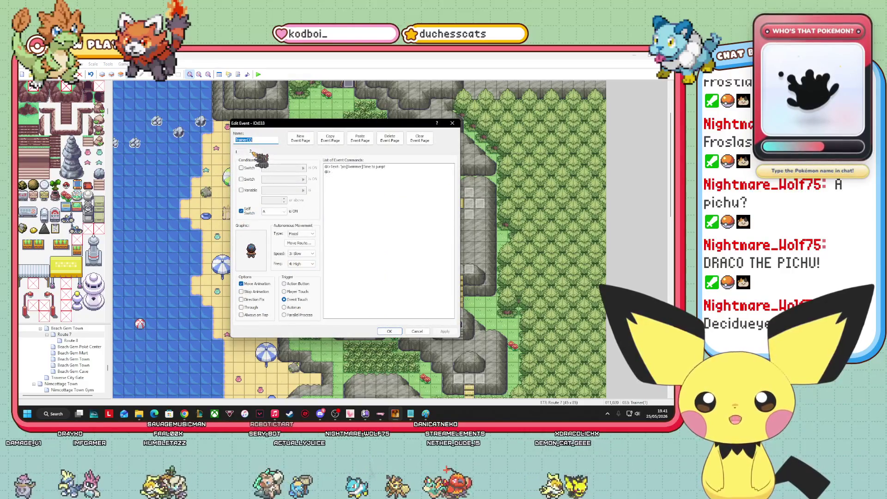
# Close the swimmer event and open the first trainer event for editing.
pyautogui.click(251, 152)
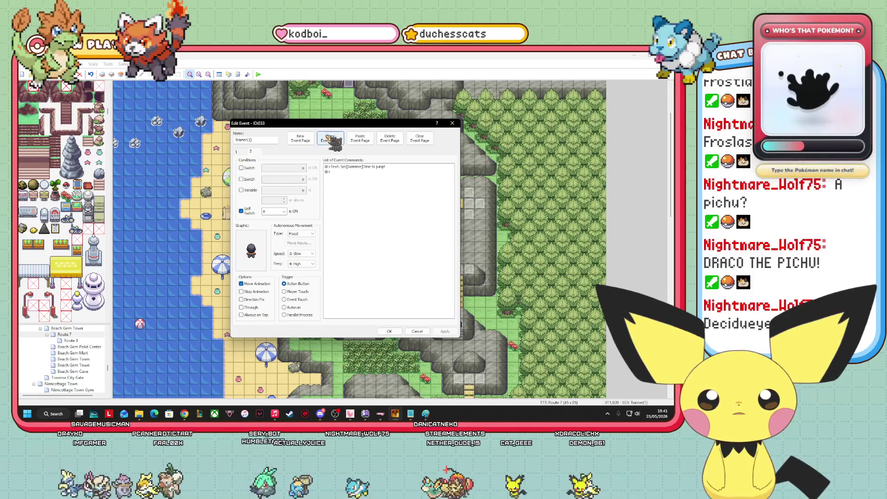
pyautogui.click(391, 332)
pyautogui.rightClick(316, 292)
pyautogui.click(352, 299)
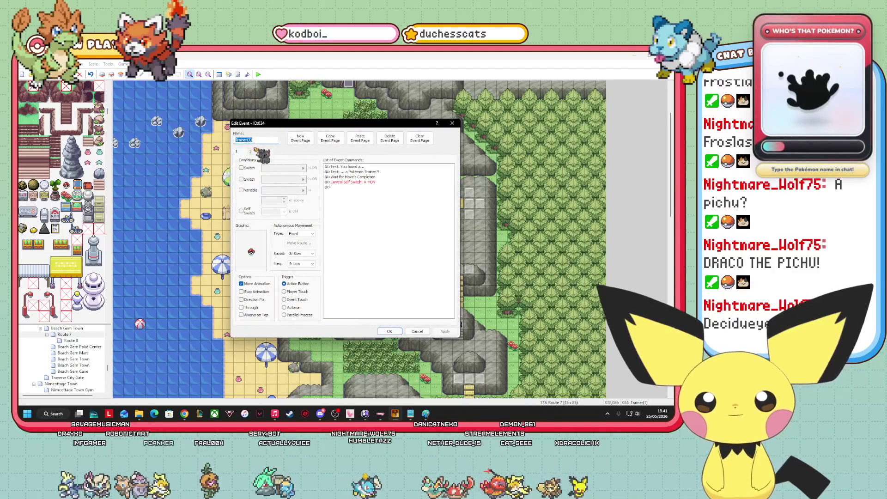
# Paste page 2 as a new page 3 and give it the trainer_NINJABOY sprite.
pyautogui.click(252, 152)
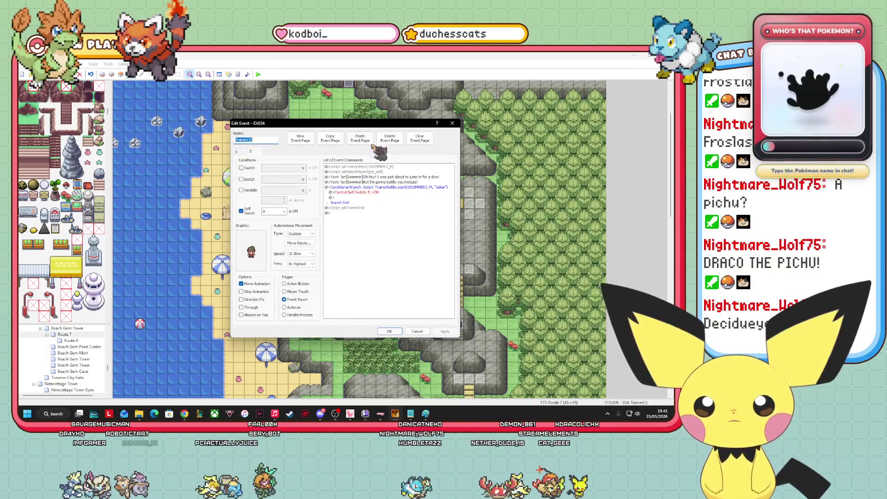
pyautogui.click(360, 138)
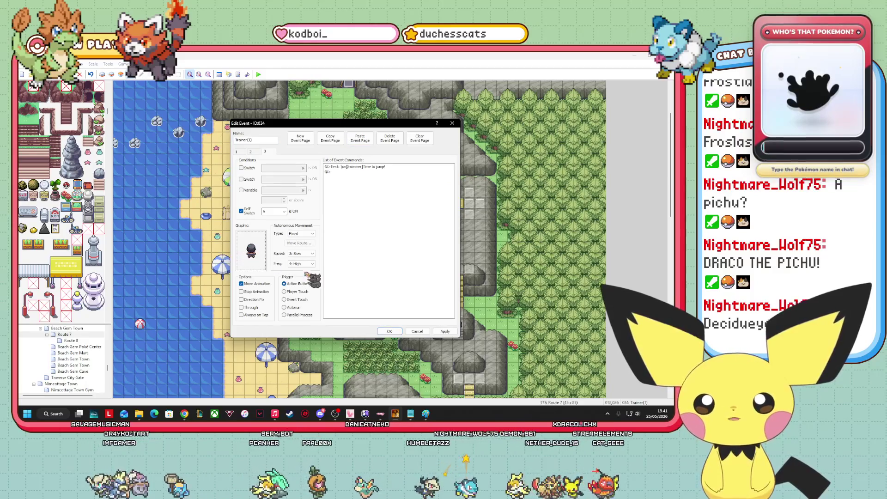
pyautogui.doubleClick(252, 250)
pyautogui.moveTo(299, 272); pyautogui.dragTo(298, 247)
pyautogui.scroll(-8, 298, 248)
pyautogui.click(272, 227)
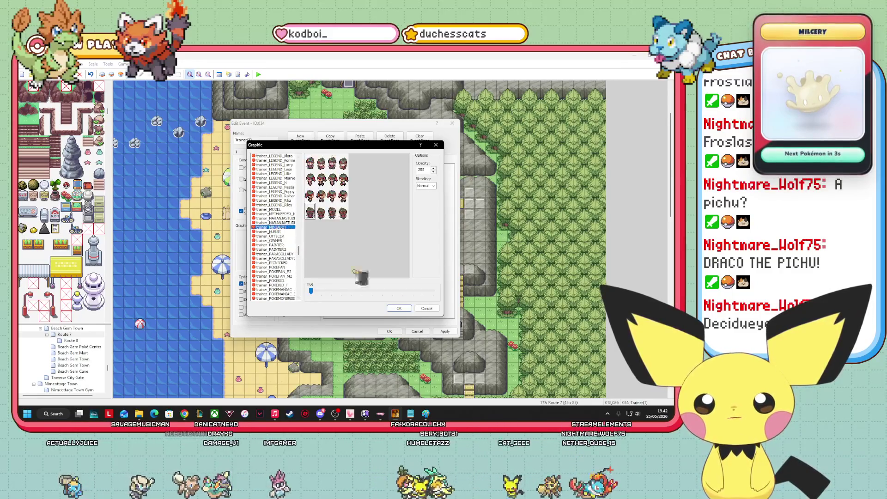
pyautogui.click(400, 308)
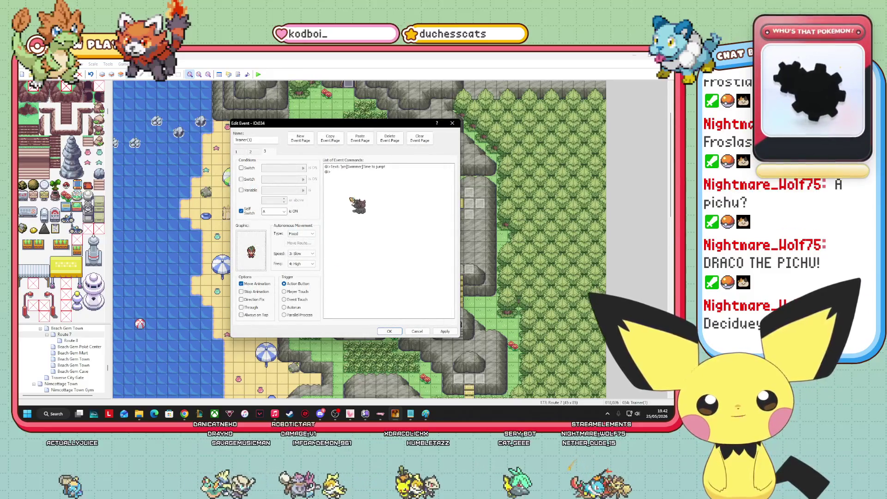
pyautogui.click(252, 152)
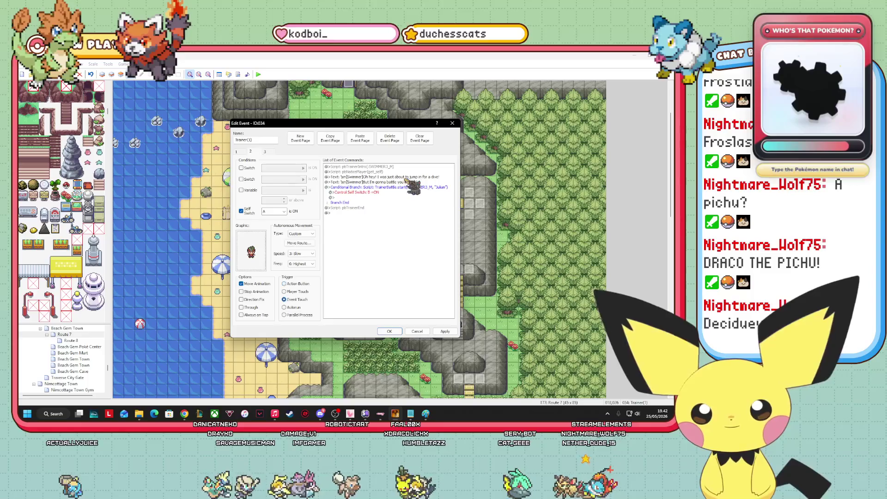
# Rewrite the first two swimmer lines as Ninja Boy's 'HA! I totally tricked you' and item taunts.
pyautogui.rightClick(379, 177)
pyautogui.click(396, 188)
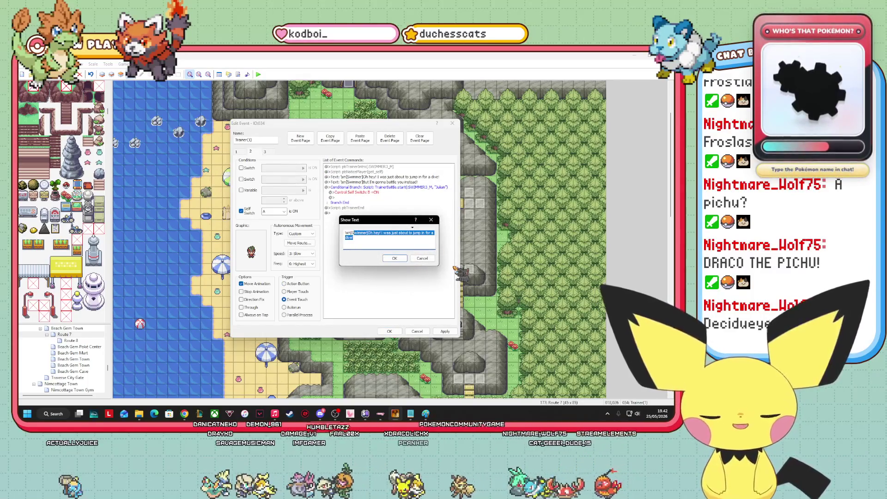
pyautogui.write('Ninja Boy]]')
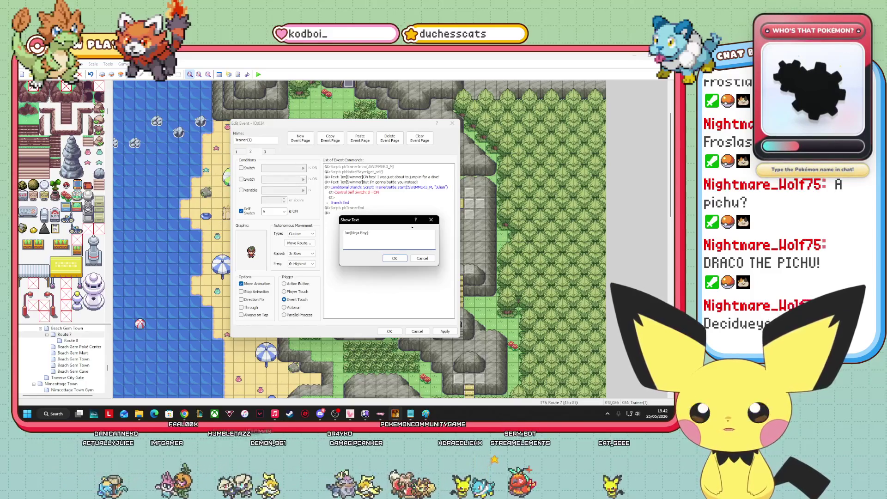
pyautogui.write('HA! I totally tricked you!')
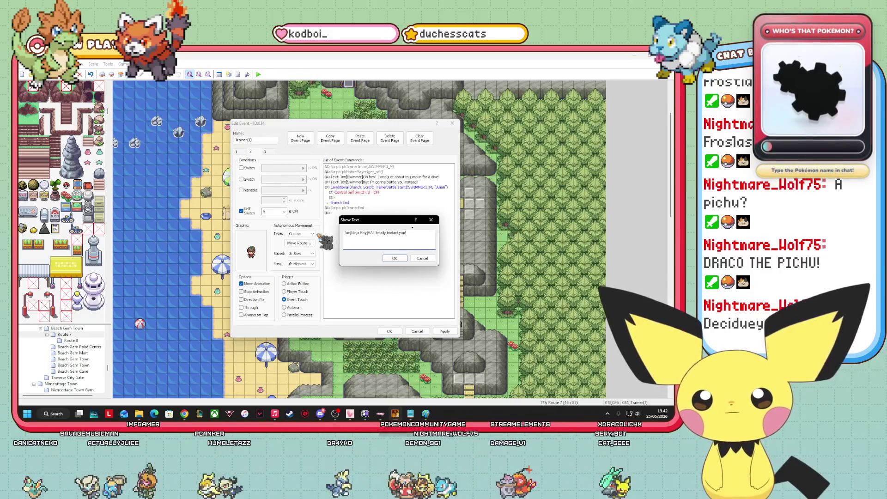
pyautogui.click(395, 258)
pyautogui.rightClick(378, 182)
pyautogui.click(388, 193)
pyautogui.write('\\xn[Ninja Boy]You thought I was an')
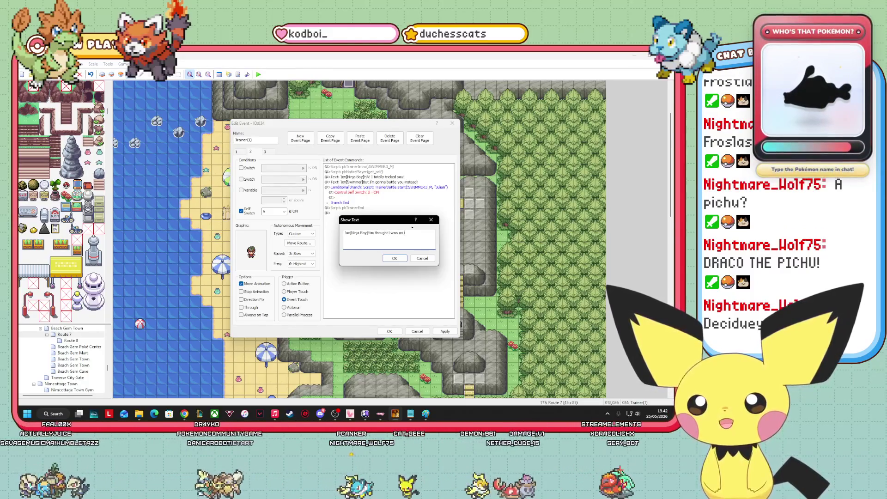
pyautogui.write("item, didn't ya?")
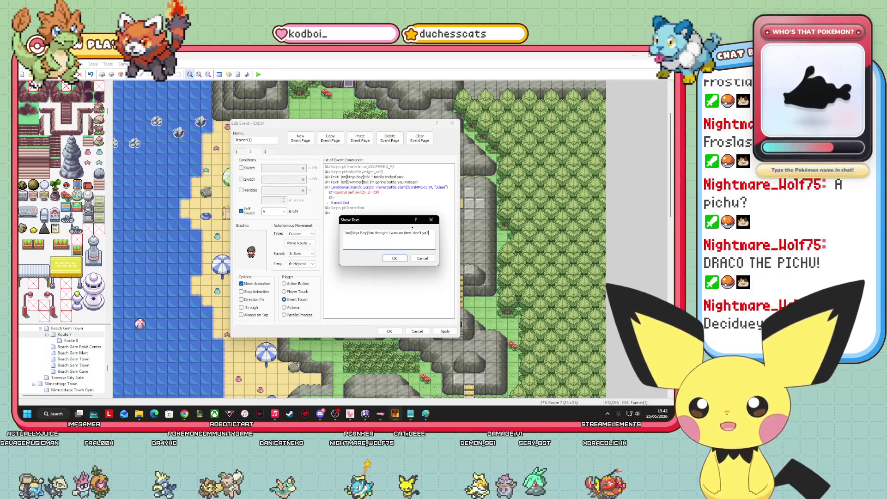
pyautogui.click(394, 259)
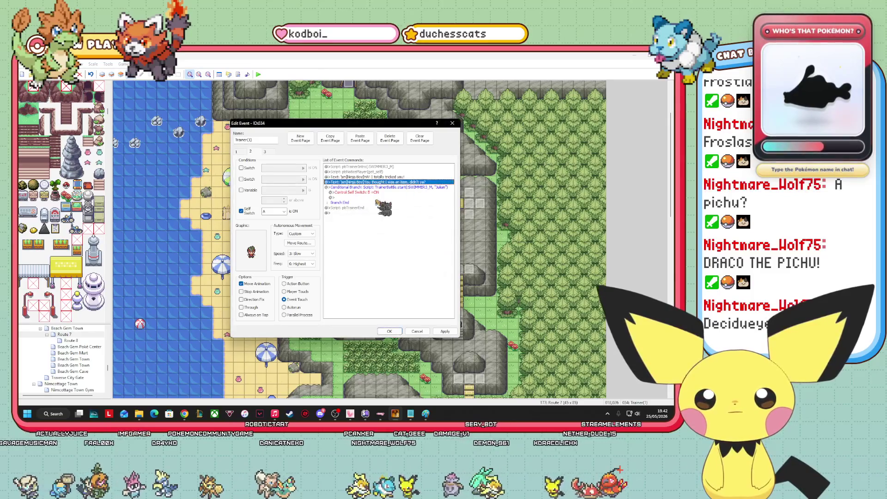
# Insert a new Show Text line ending '...the consequences of your greed!' before the battle.
pyautogui.click(369, 191)
pyautogui.rightClick(369, 191)
pyautogui.click(383, 193)
pyautogui.click(361, 187)
pyautogui.write('\\xn[Ninja Boy]Now you fe')
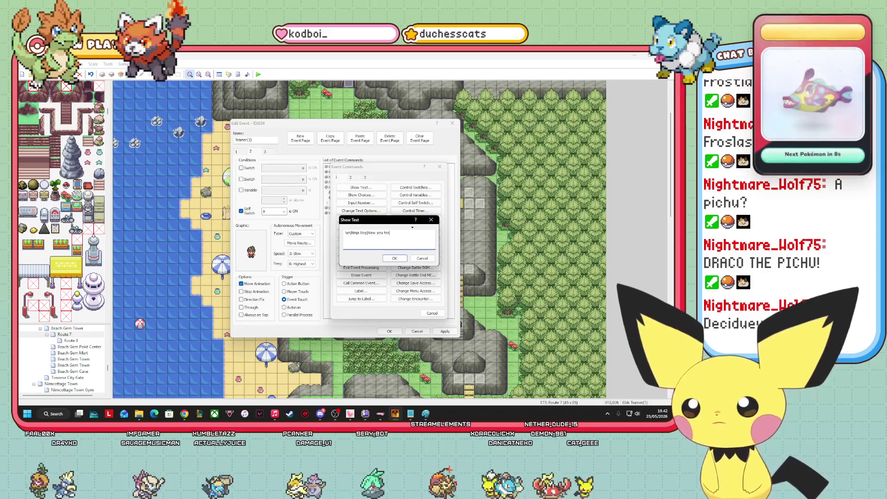
pyautogui.write('e the cap')
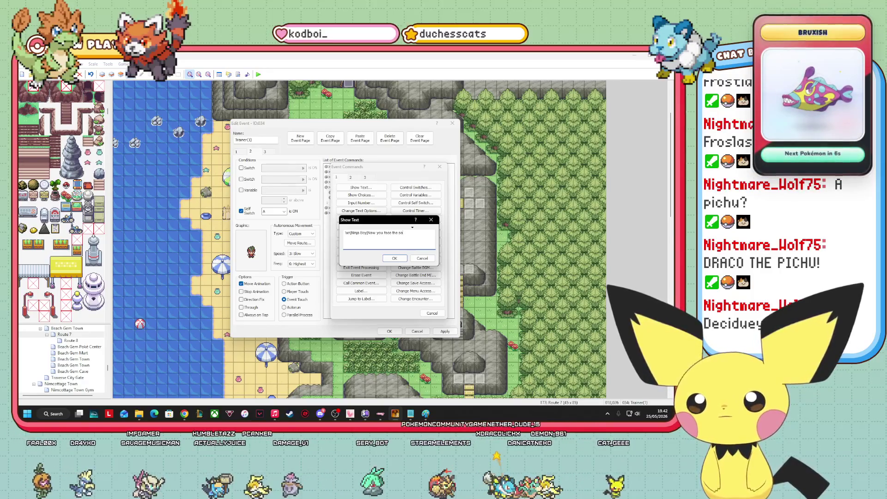
pyautogui.write('quences of')
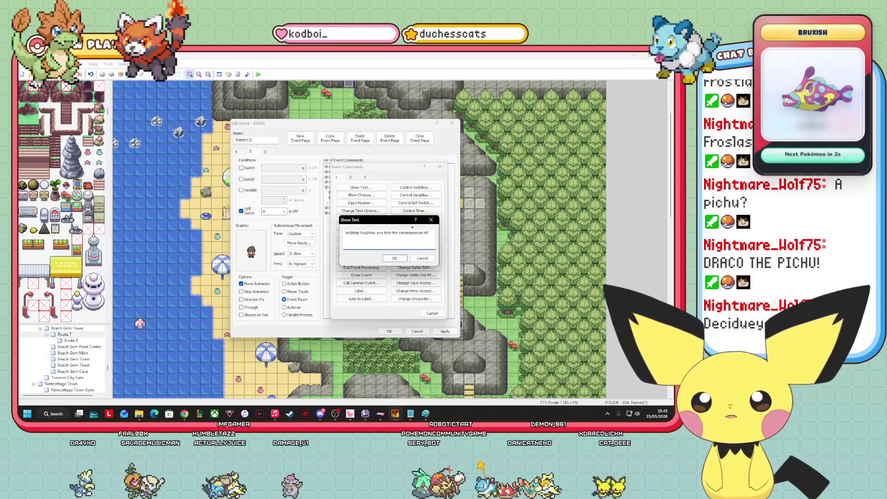
pyautogui.write('d')
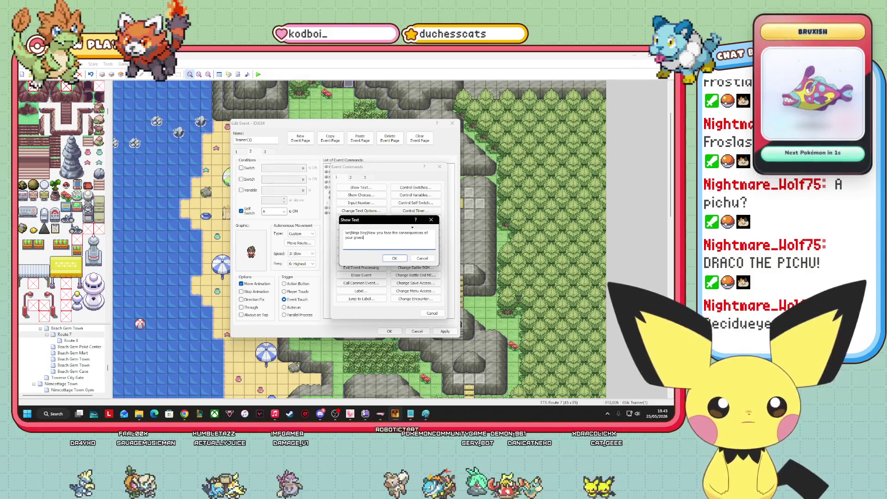
pyautogui.write('!')
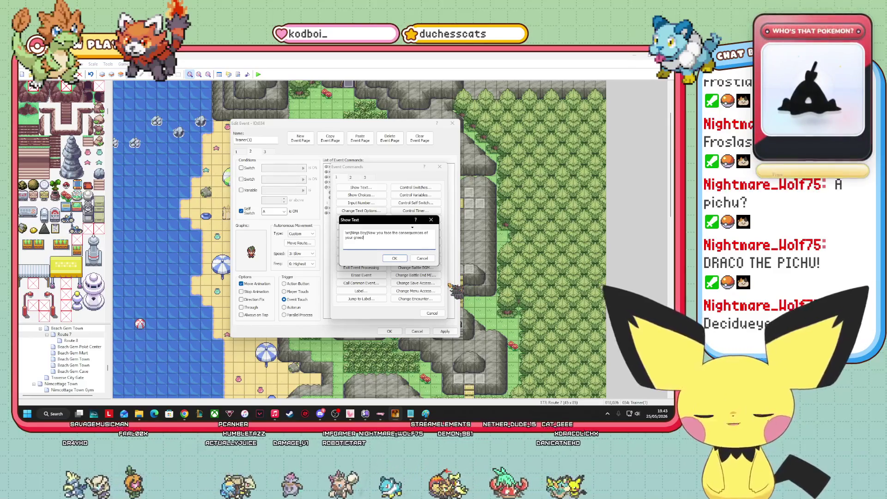
pyautogui.click(395, 259)
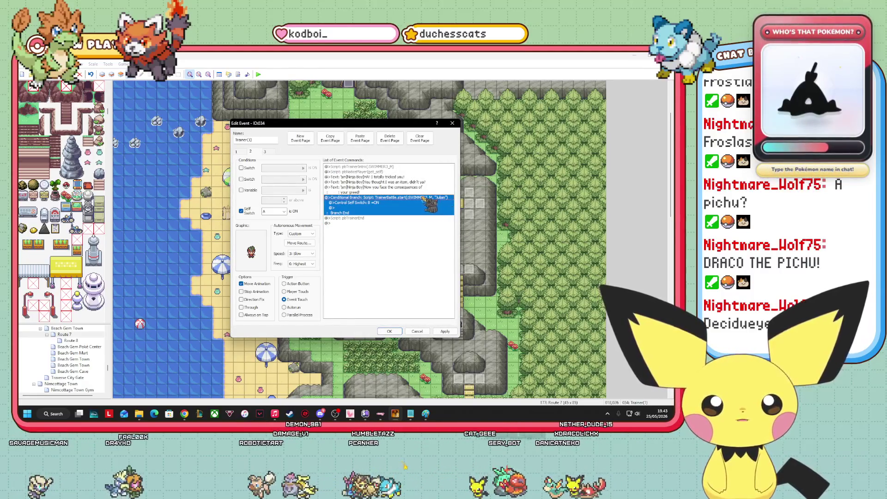
# Replace page 3's 'Time to jump!' text with Ninja Boy's 'Aww man... high ground' line and close the event.
pyautogui.click(265, 152)
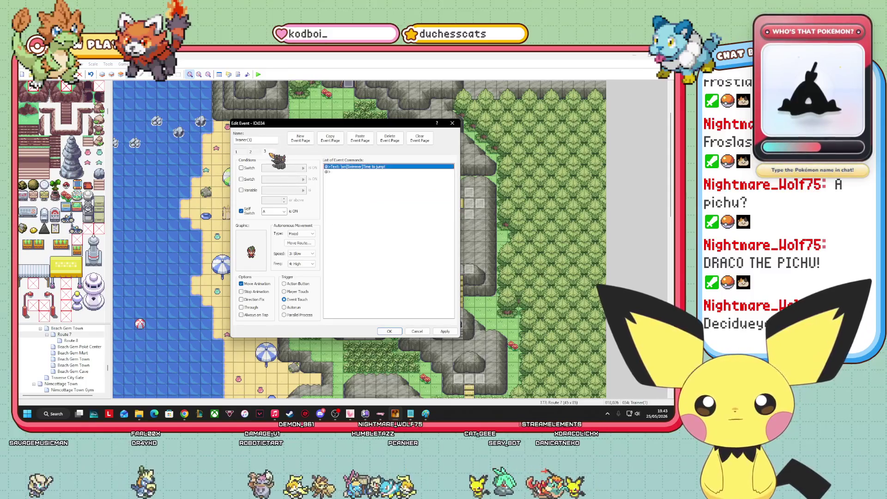
pyautogui.rightClick(378, 168)
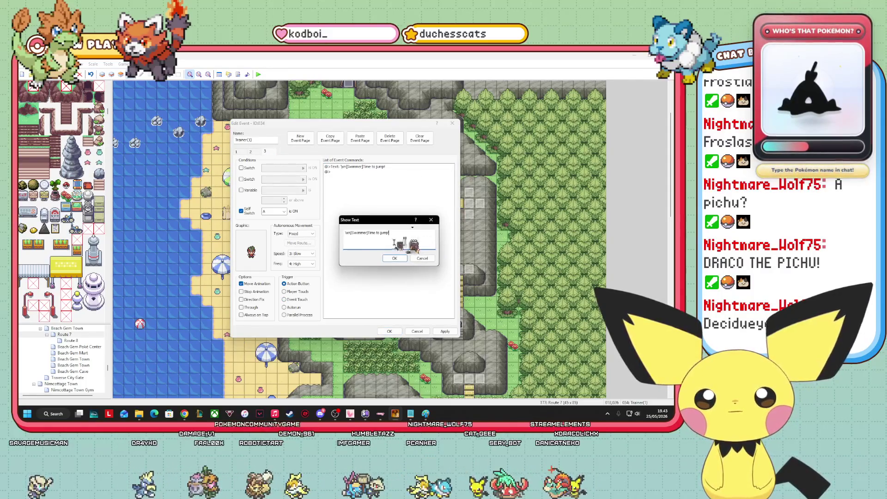
pyautogui.moveTo(402, 245); pyautogui.dragTo(351, 244)
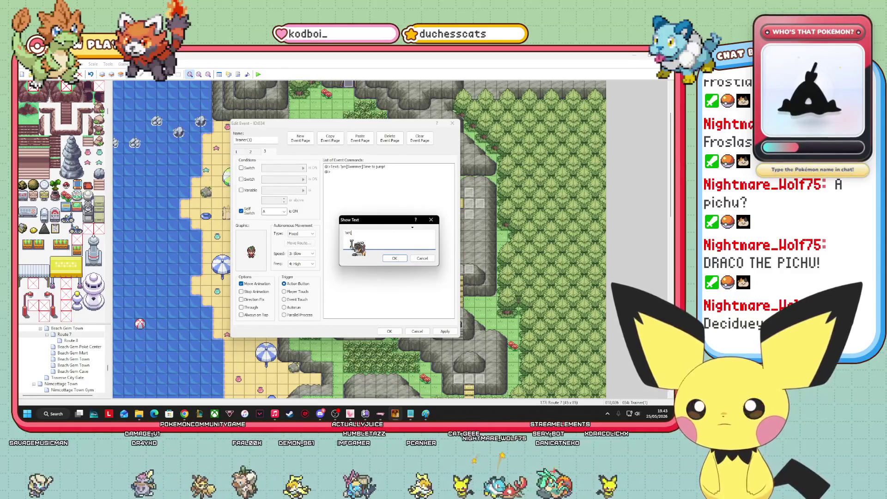
pyautogui.write('Ninja Boy]')
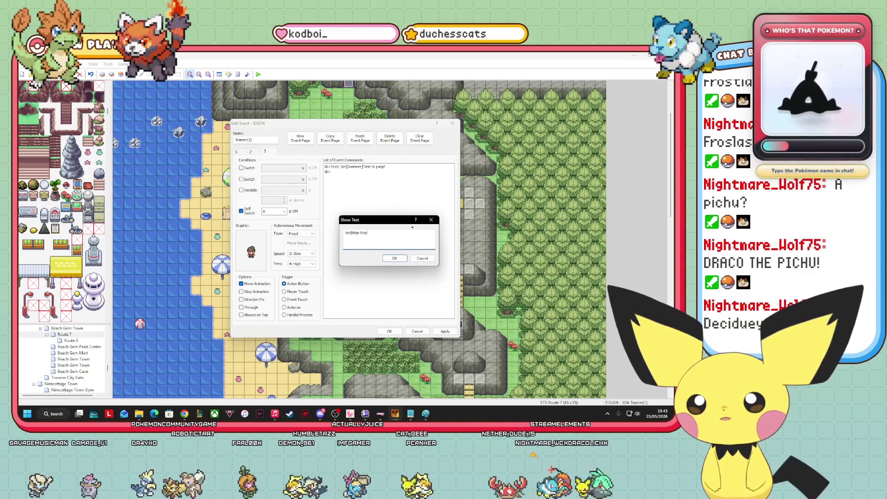
pyautogui.write('A')
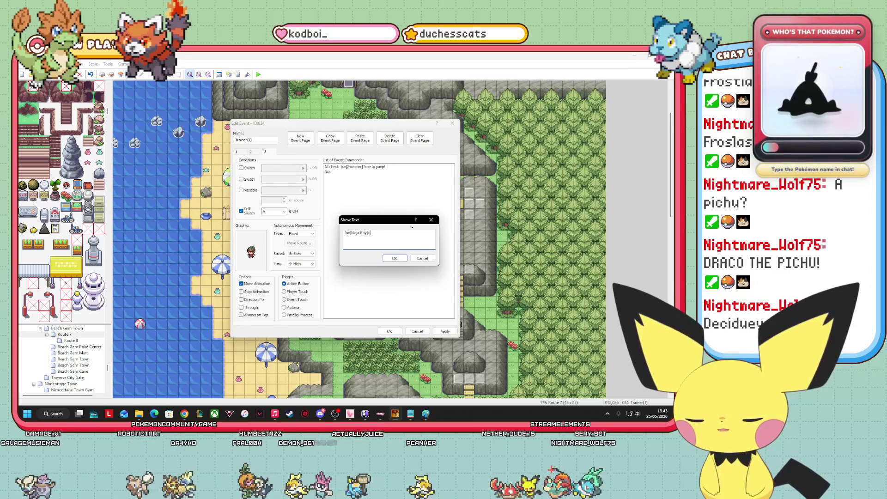
pyautogui.write('ww m')
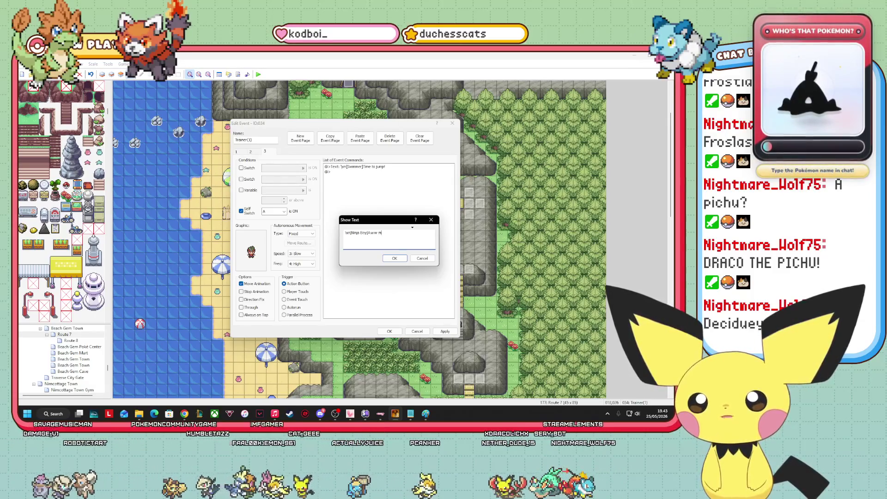
pyautogui.write('an, you')
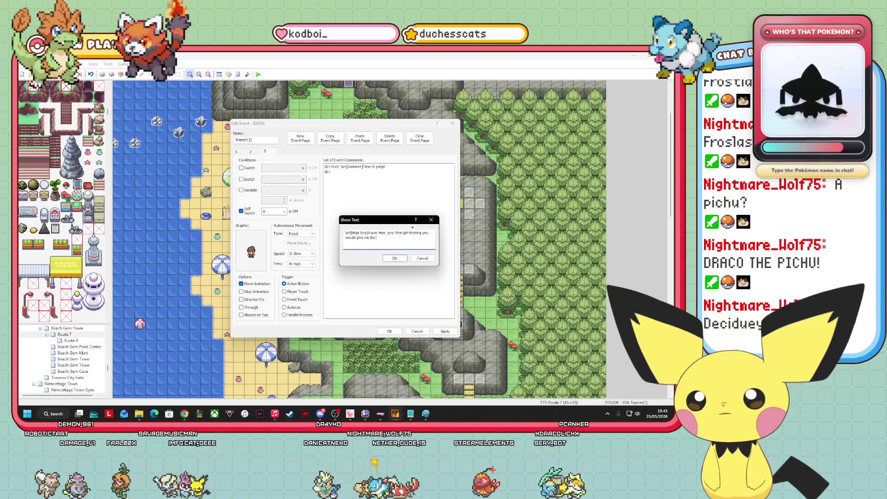
pyautogui.write('igh ground...')
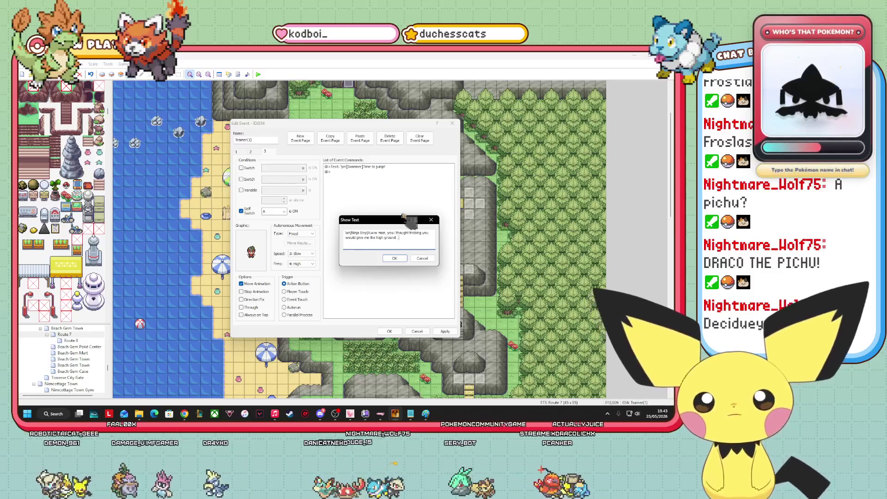
pyautogui.click(394, 258)
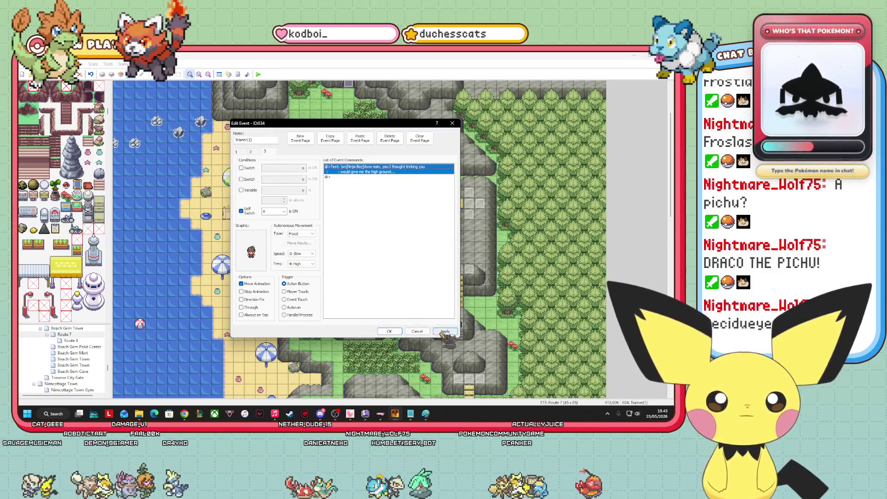
pyautogui.click(389, 331)
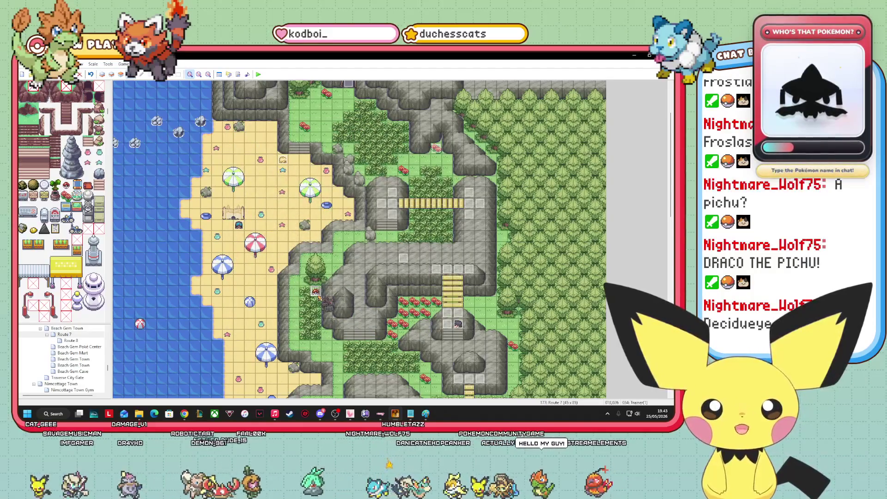
# Move the trainer event into the Route 7 flower patch and start a playtest.
pyautogui.moveTo(399, 276); pyautogui.dragTo(378, 262)
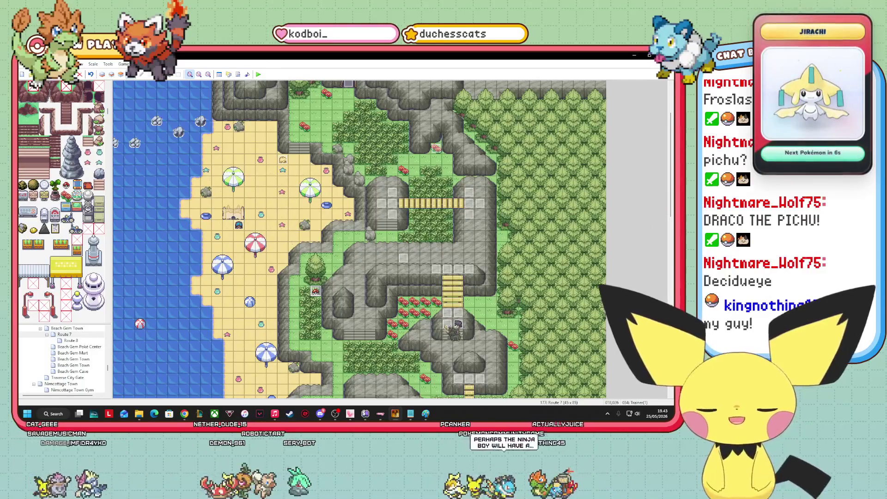
pyautogui.moveTo(374, 219)
pyautogui.mouseDown()
pyautogui.moveTo(418, 317)
pyautogui.moveTo(411, 293)
pyautogui.mouseUp()
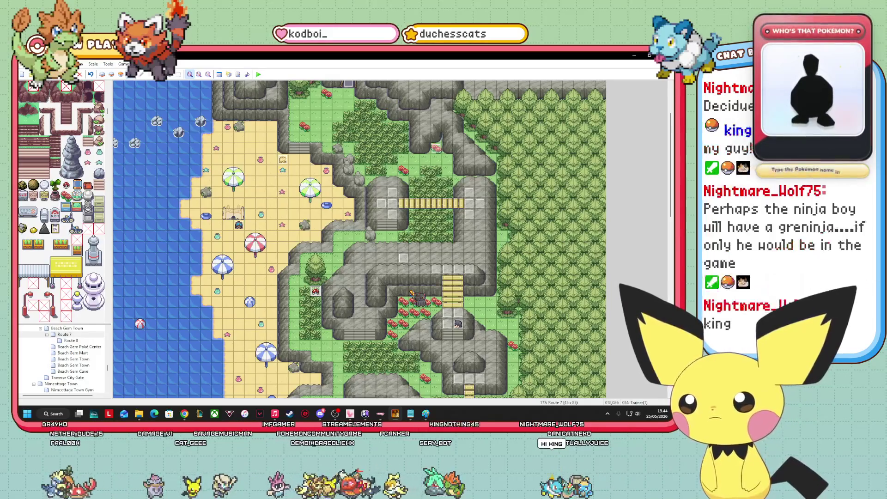
pyautogui.moveTo(411, 293); pyautogui.dragTo(407, 300)
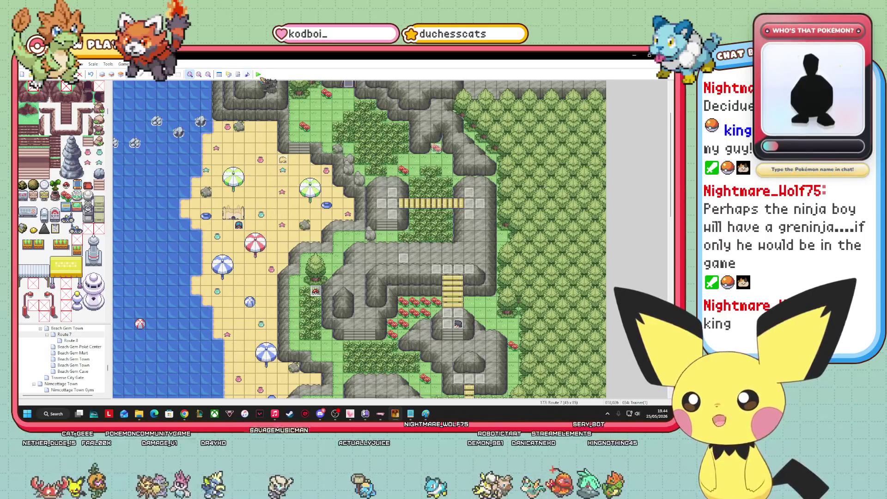
pyautogui.click(259, 74)
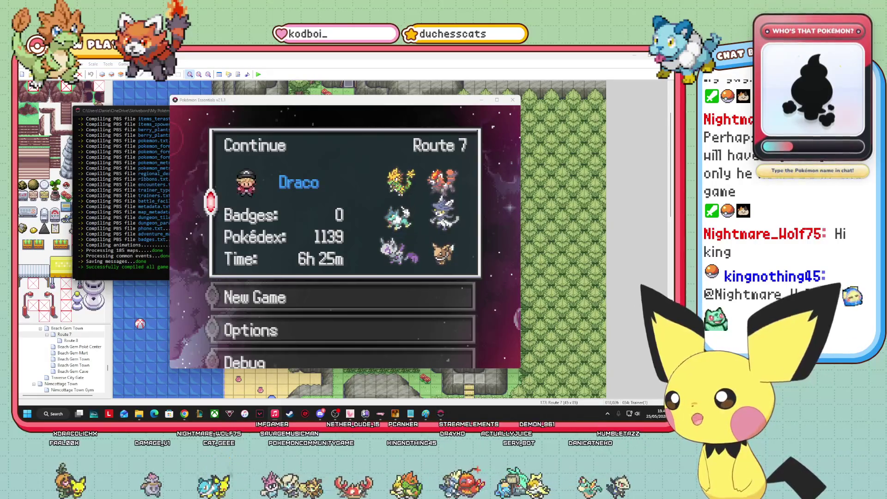
# Continue the saved game, walk into the tall grass beside the tree, and save.
pyautogui.press('Return')
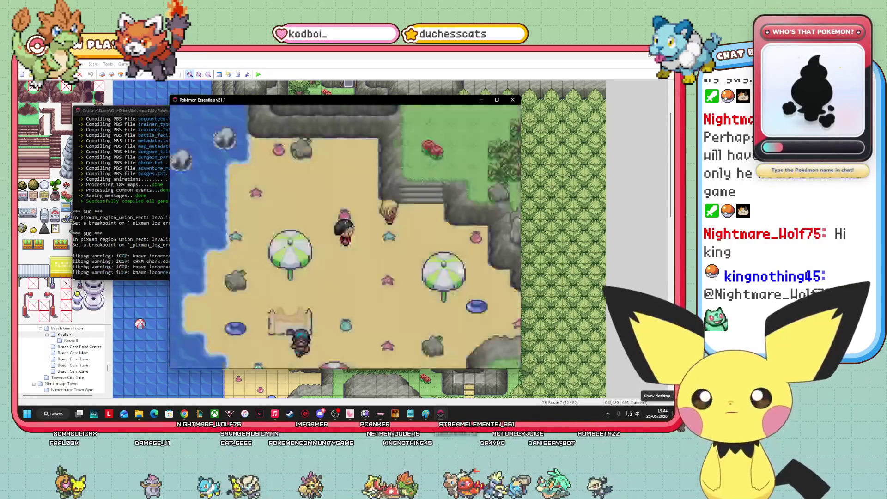
pyautogui.press('Up')
pyautogui.press('Right')
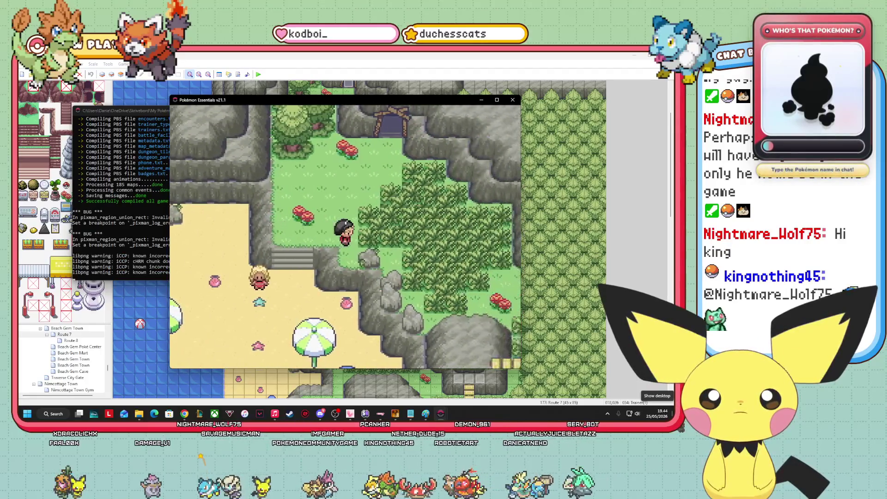
pyautogui.press('Right')
pyautogui.press('Down')
pyautogui.press('Right')
pyautogui.press('Left')
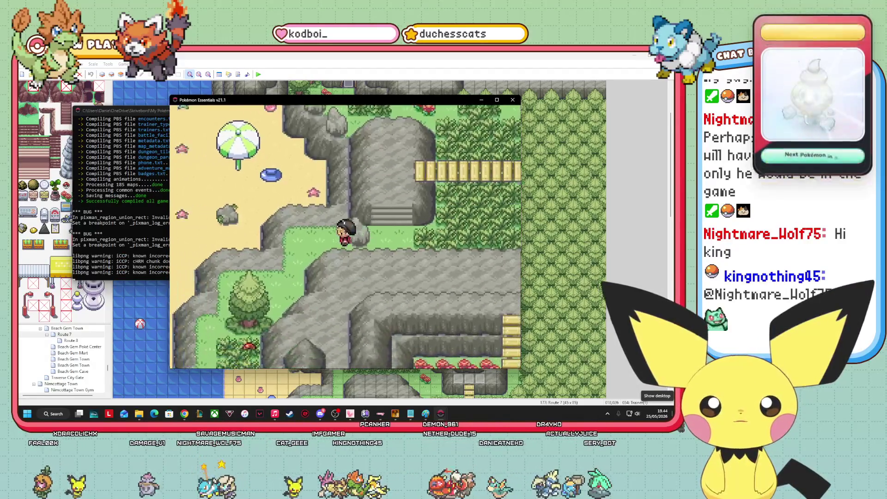
pyautogui.press('Down')
pyautogui.press('Left')
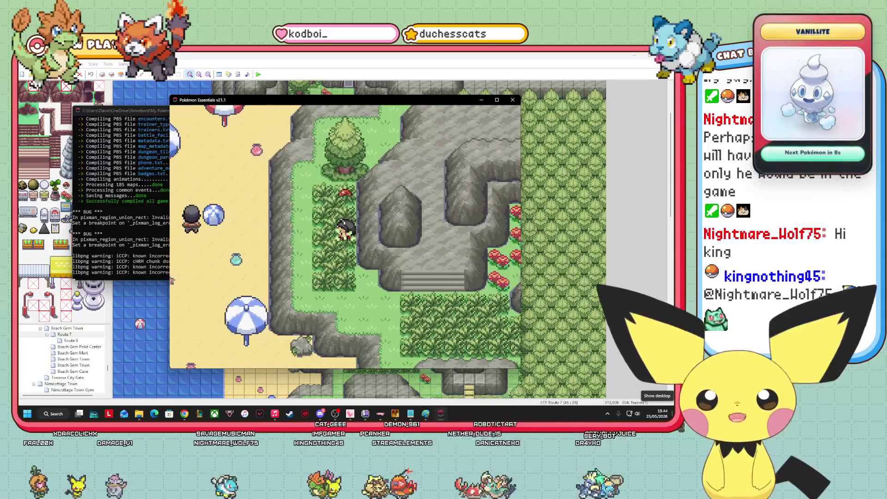
pyautogui.press('Escape')
pyautogui.press('Left')
pyautogui.press('Left')
pyautogui.press('Left')
pyautogui.press('Return')
pyautogui.press('Return')
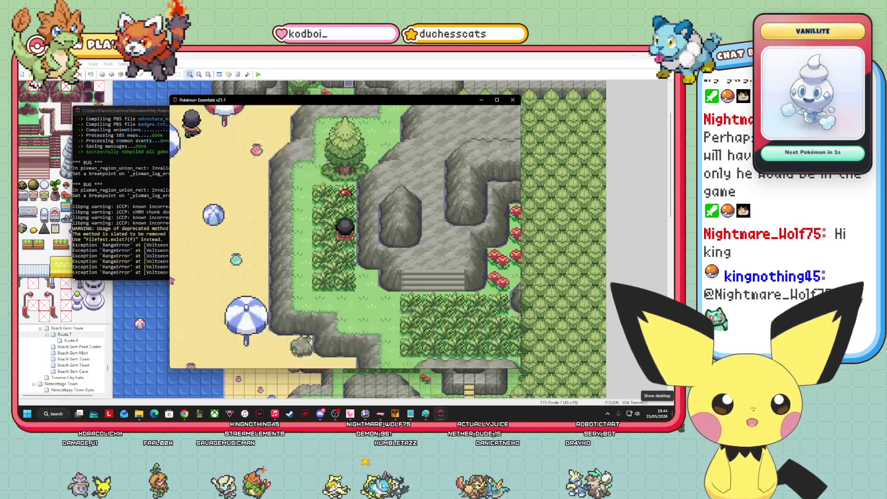
# Pick up the grass item to reveal the Ninja Boy, read his line, and close the game.
pyautogui.press('Up')
pyautogui.press('Left')
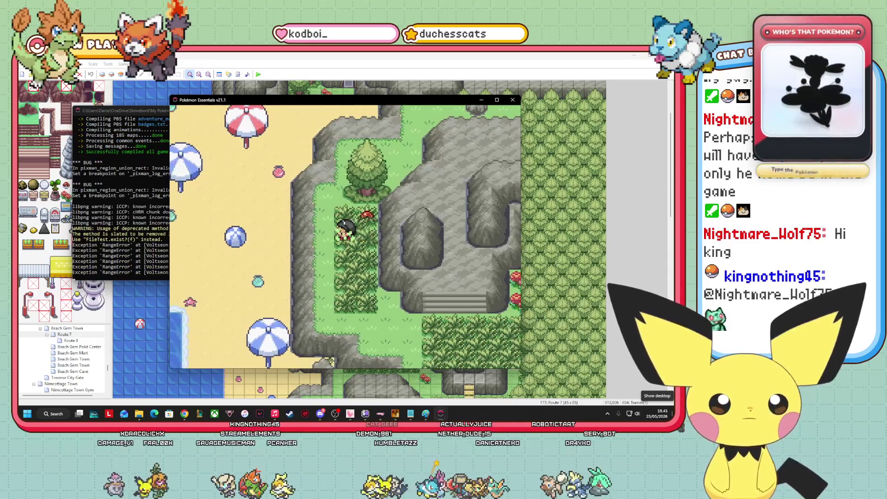
pyautogui.press('Up')
pyautogui.press('Right')
pyautogui.press('Return')
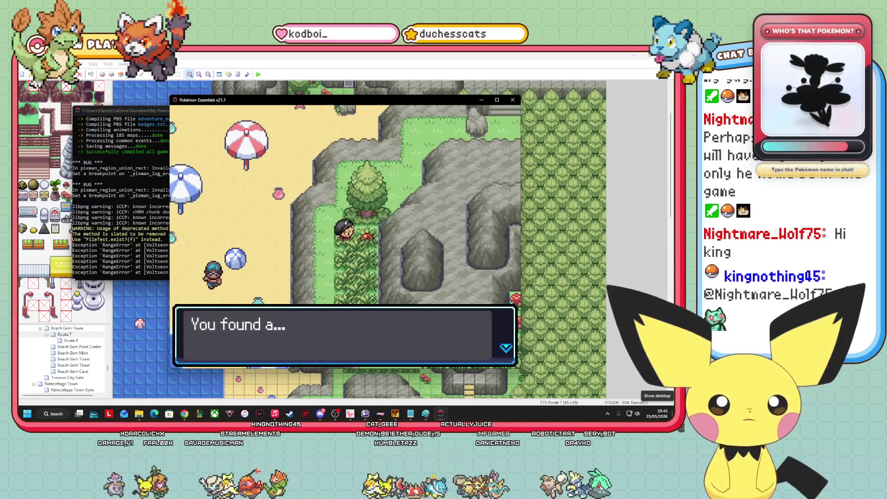
pyautogui.press('Return')
pyautogui.press('Return')
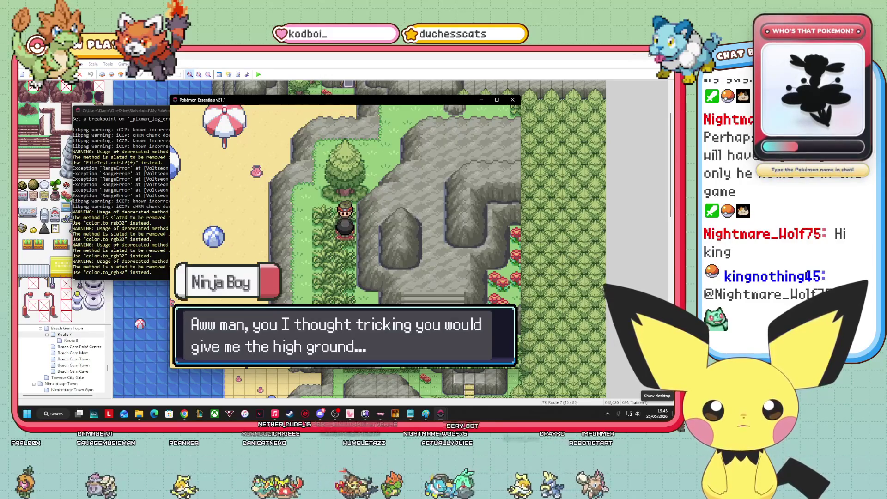
pyautogui.press('Return')
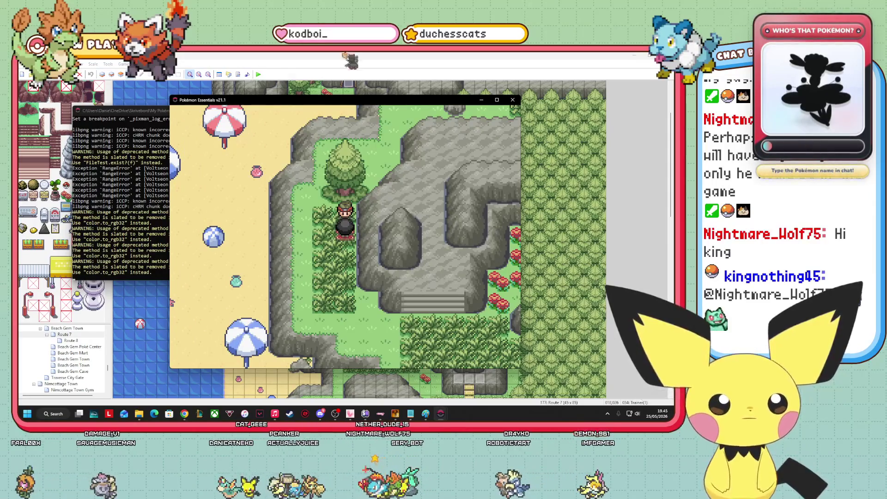
pyautogui.hotkey('alt', 'F4')
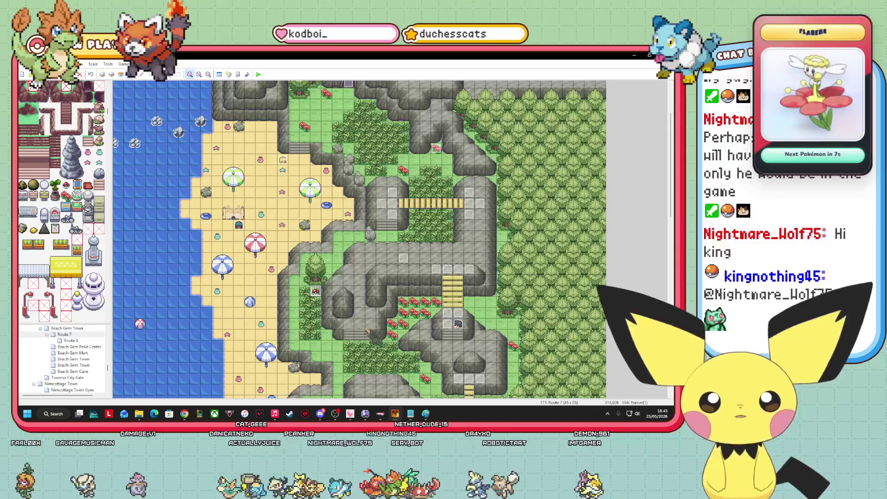
# Change Trainer(1)'s page 3 condition from self switch A to B and close the editor.
pyautogui.doubleClick(315, 291)
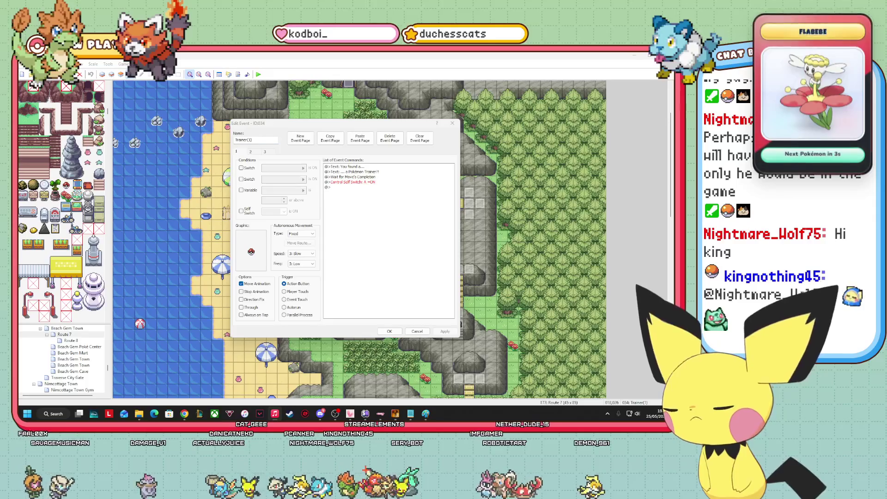
pyautogui.click(374, 182)
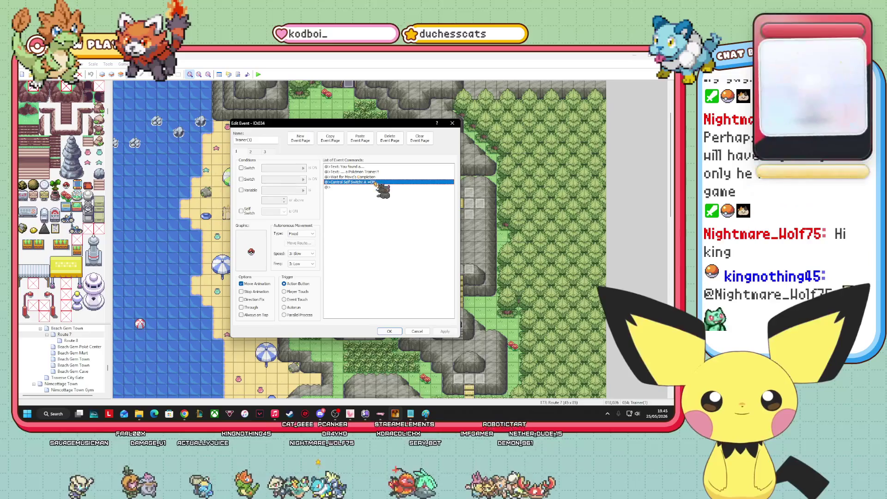
pyautogui.click(266, 152)
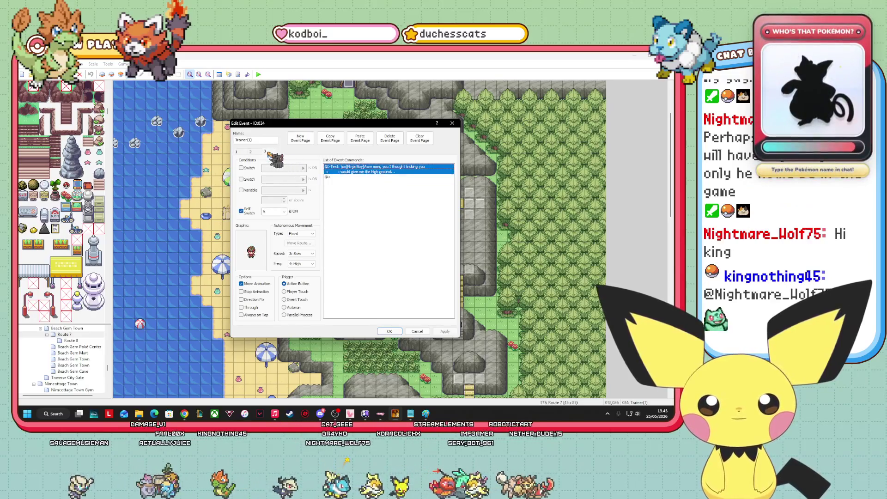
pyautogui.press('Left')
pyautogui.press('Right')
pyautogui.click(282, 212)
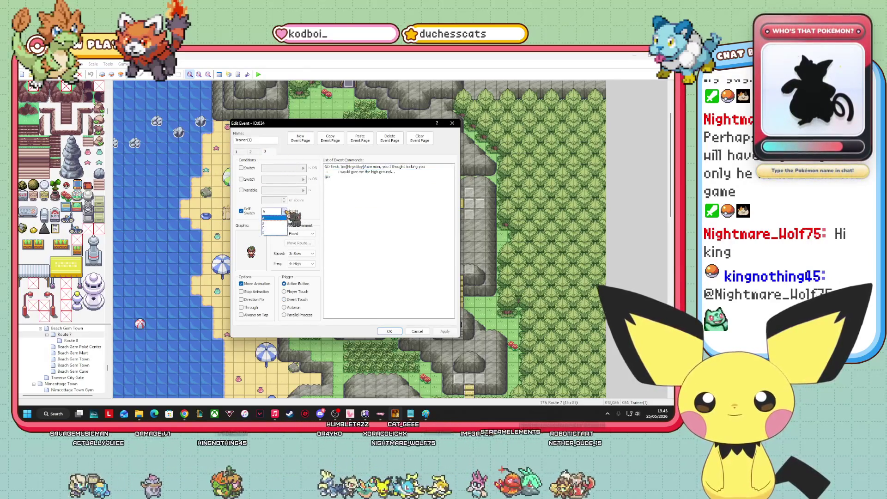
pyautogui.click(268, 223)
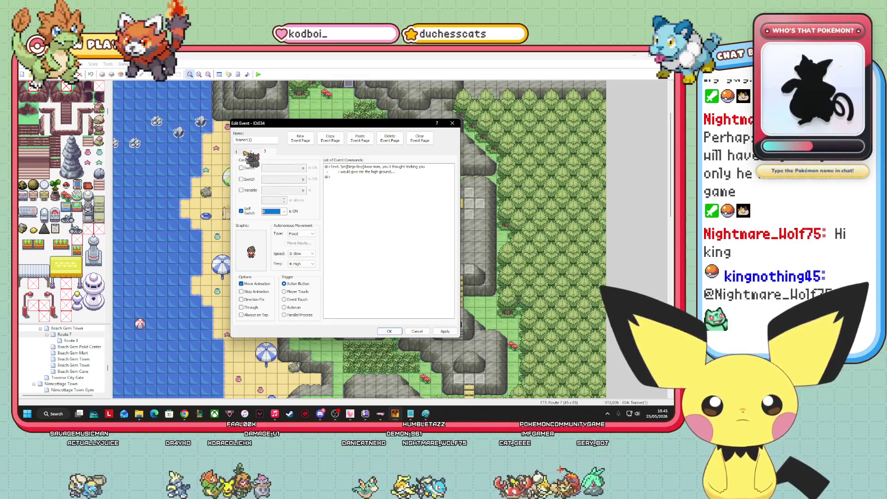
pyautogui.click(250, 151)
pyautogui.click(255, 152)
pyautogui.click(247, 154)
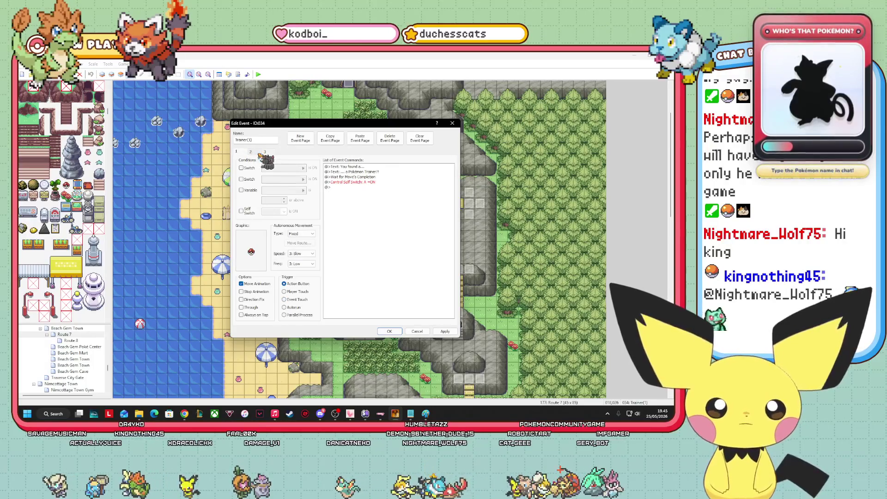
pyautogui.press('Return')
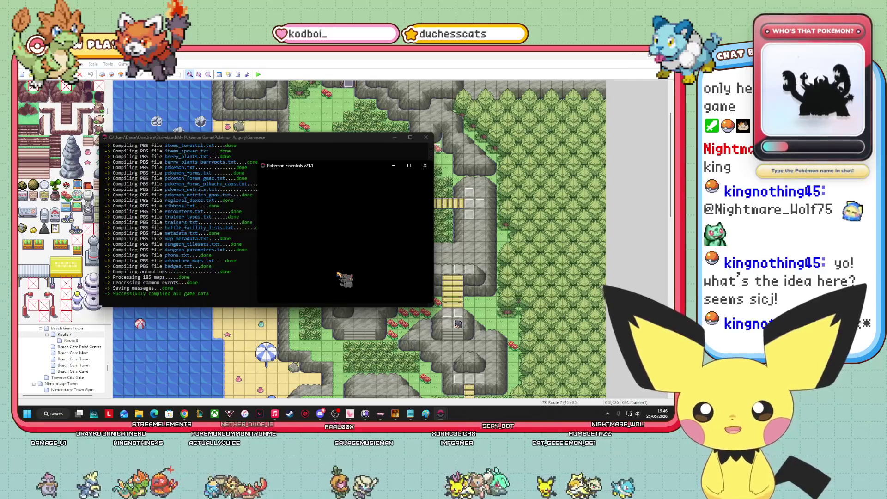
# Continue the game and walk through the tall grass to pick up the item.
pyautogui.press('Return')
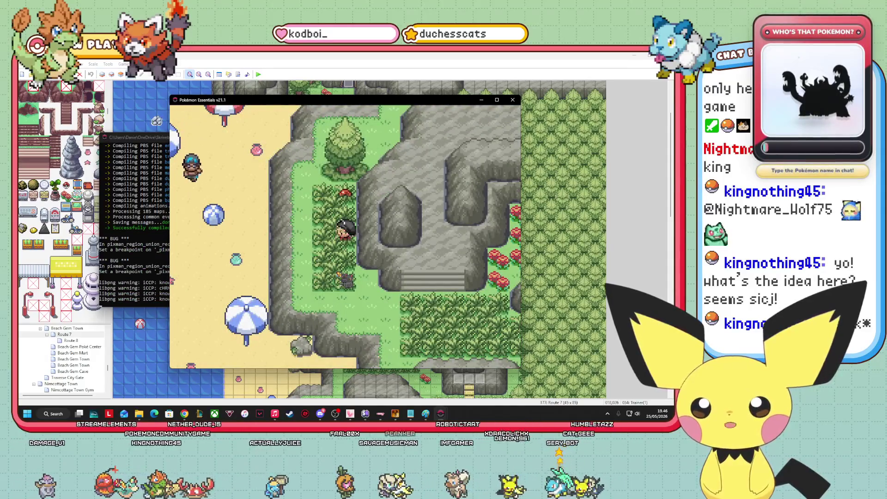
pyautogui.press('Up')
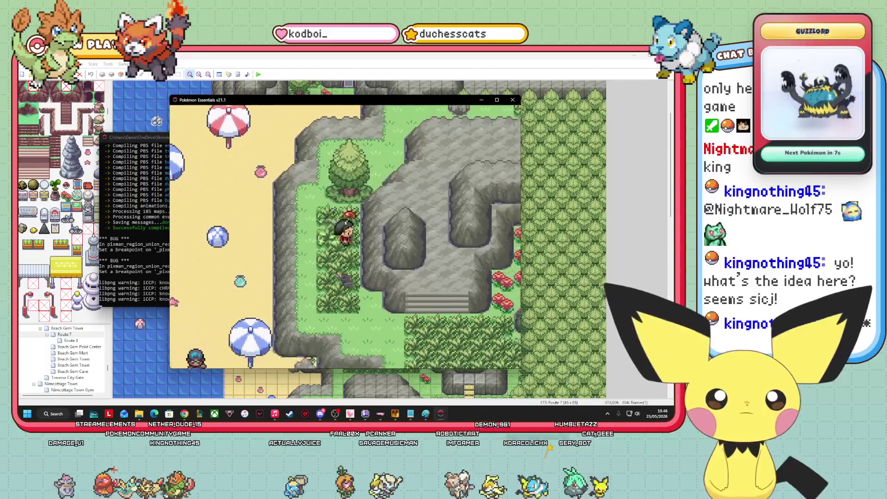
pyautogui.press('Left')
pyautogui.press('Right')
pyautogui.press('Up')
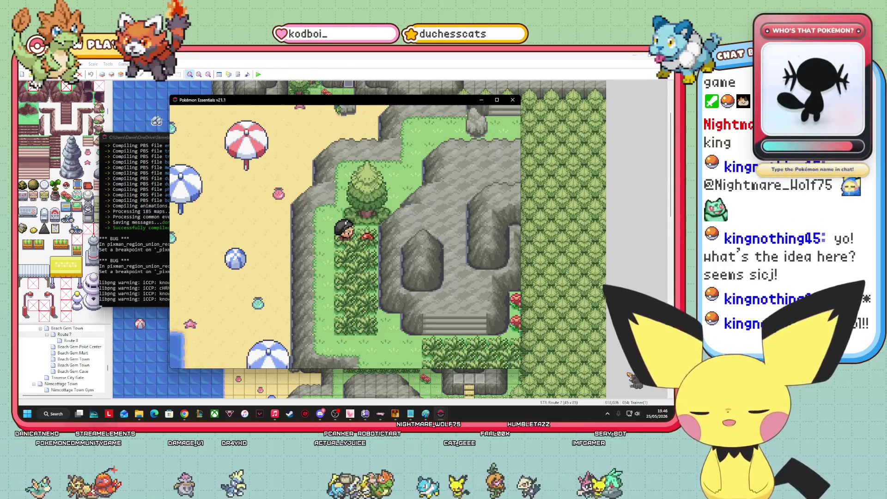
pyautogui.press('Return')
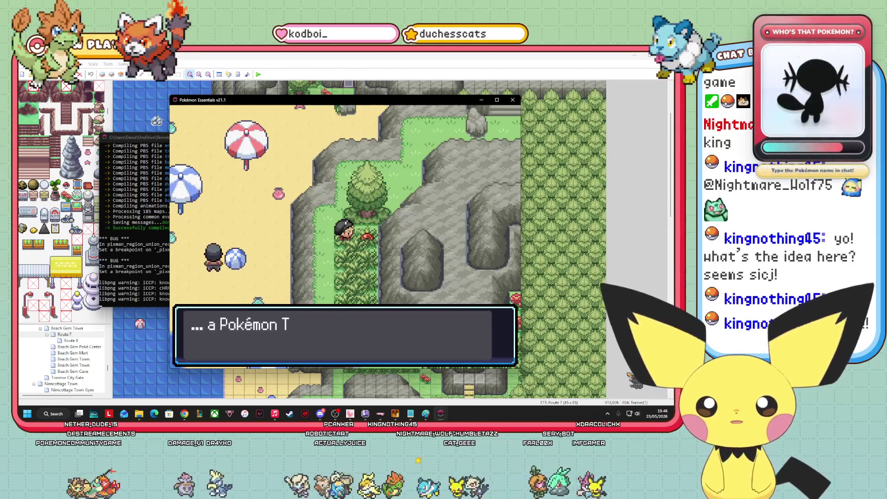
# Advance through Ninja Boy's taunts, skipped battle and defeat line, then close the game.
pyautogui.press('Return')
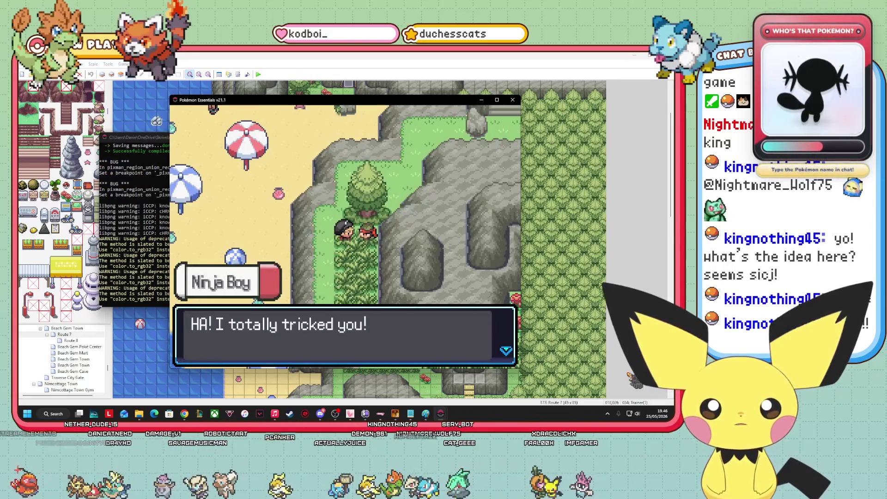
pyautogui.press('Return')
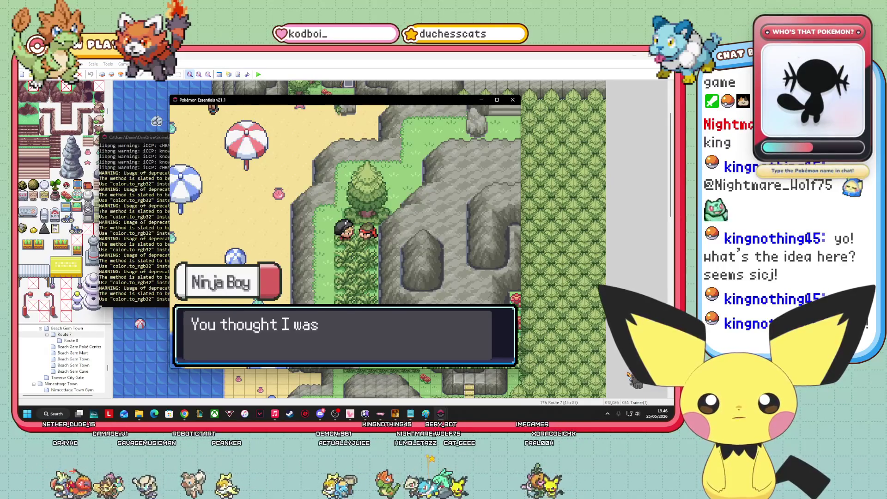
pyautogui.press('Return')
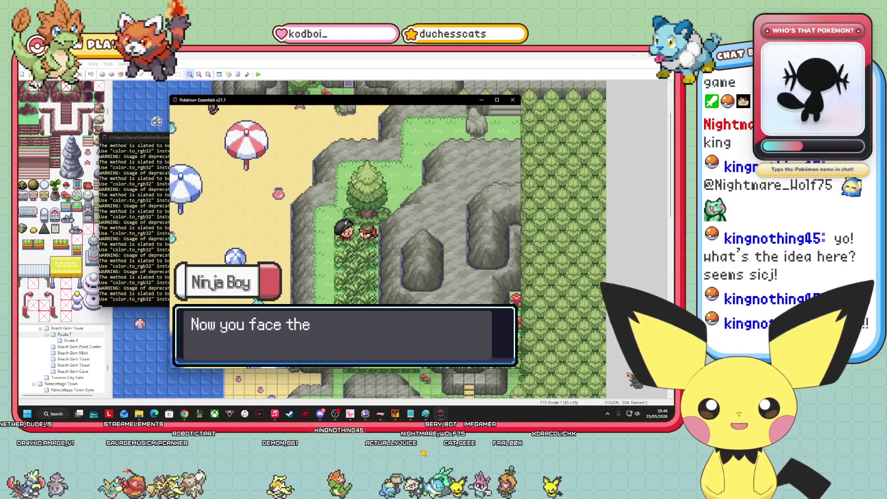
pyautogui.press('Return')
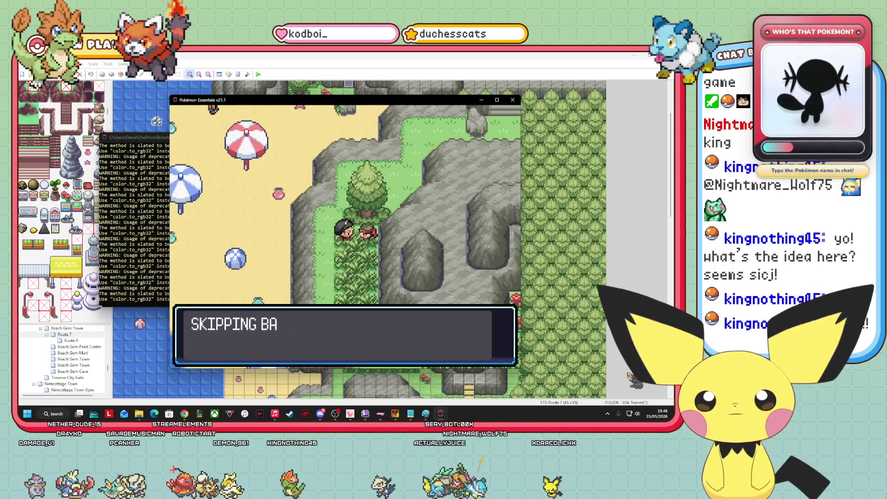
pyautogui.press('Return')
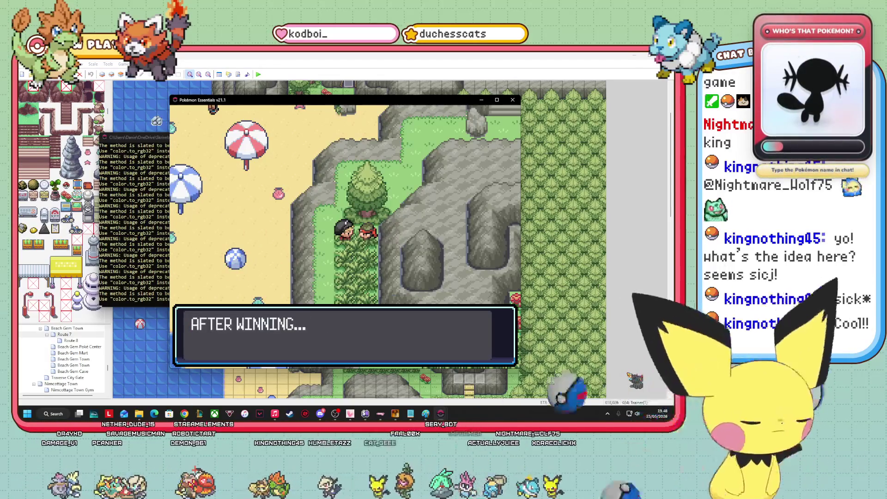
pyautogui.press('Return')
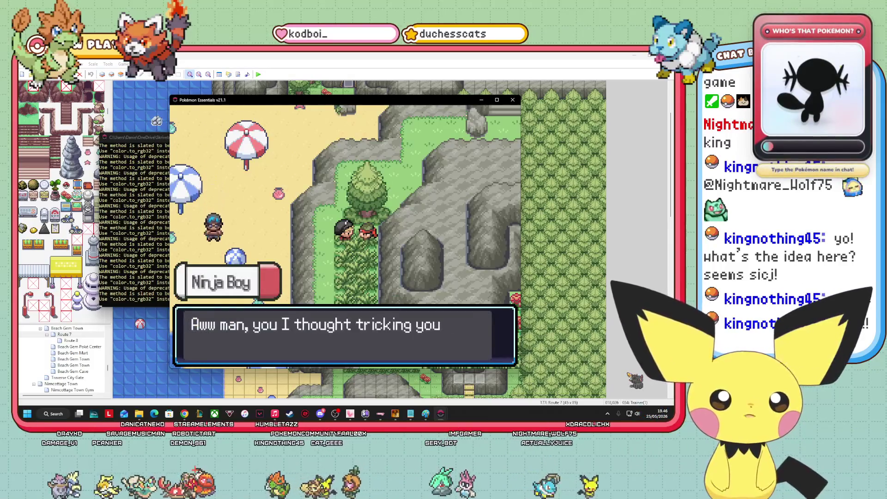
pyautogui.press('Return')
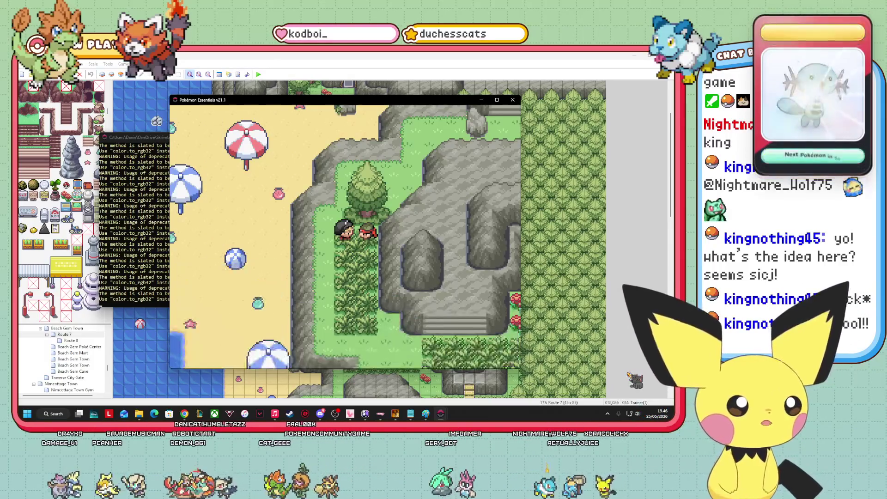
pyautogui.hotkey('alt', 'F4')
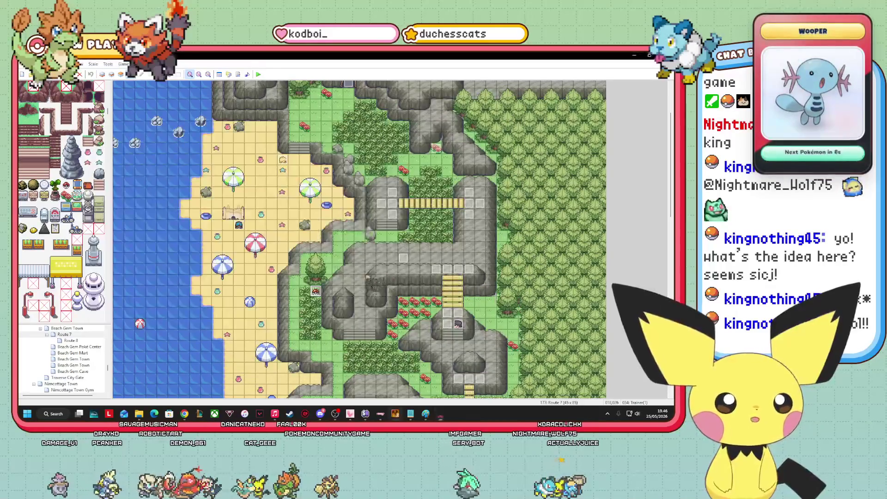
# Open the Trainer(1) pokéball event on its second page.
pyautogui.rightClick(323, 302)
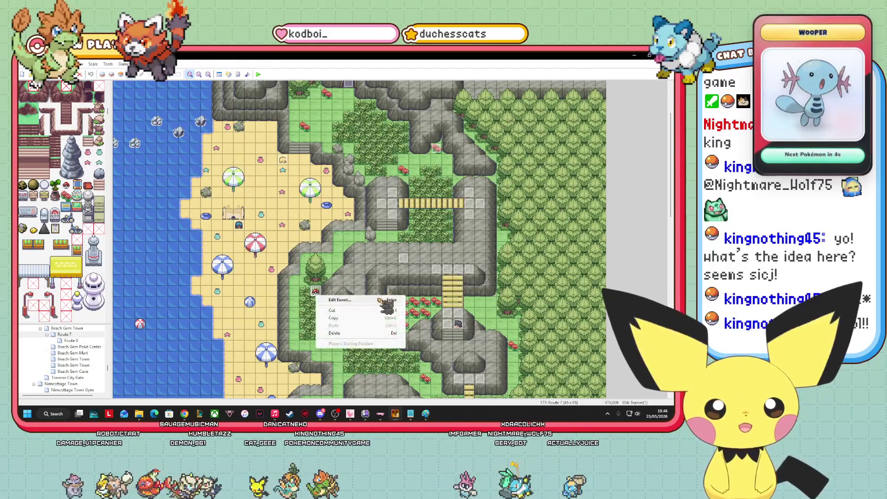
pyautogui.click(342, 344)
pyautogui.press('Return')
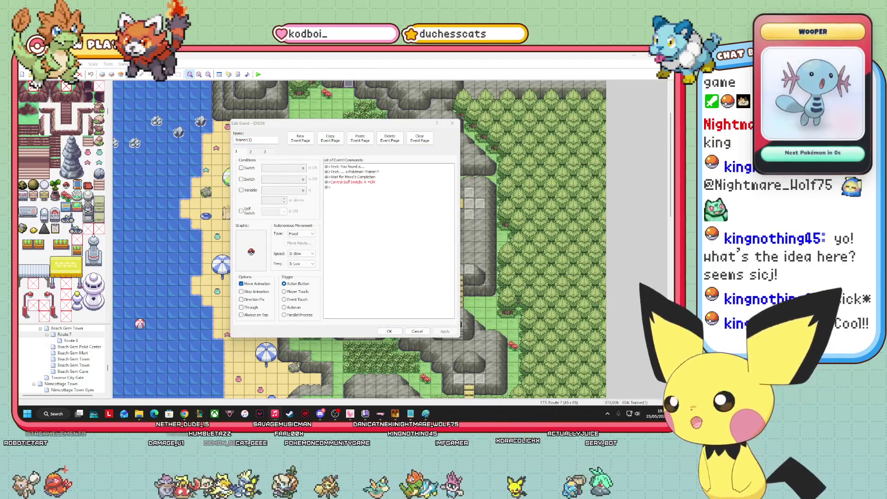
pyautogui.hotkey('alt', 'Tab')
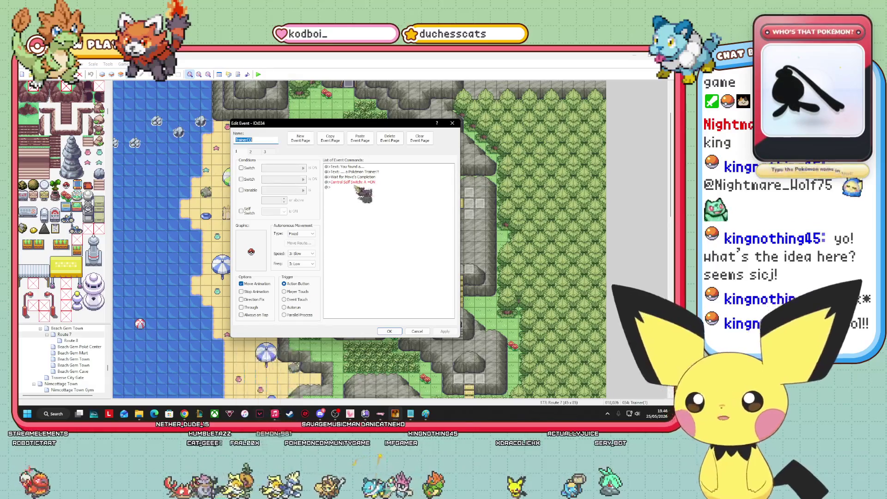
pyautogui.click(251, 150)
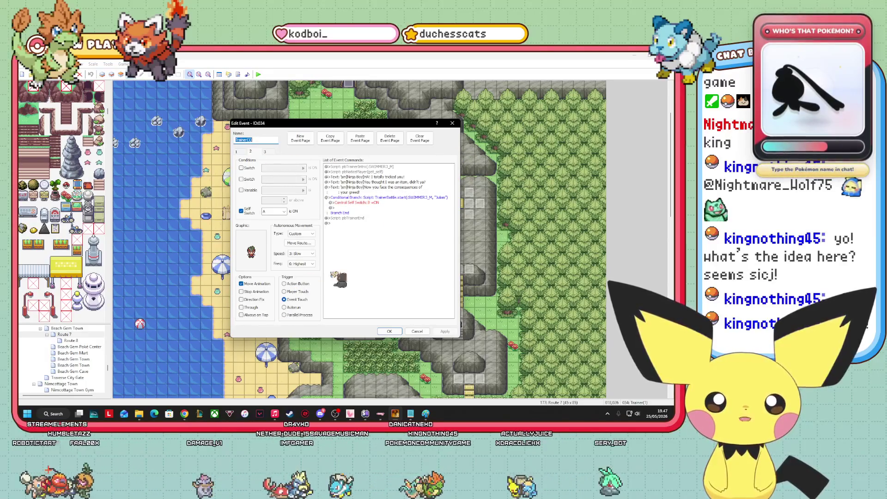
# Browse page 2's event commands without adding one, then open its Turn toward Player move route.
pyautogui.click(350, 167)
pyautogui.rightClick(351, 171)
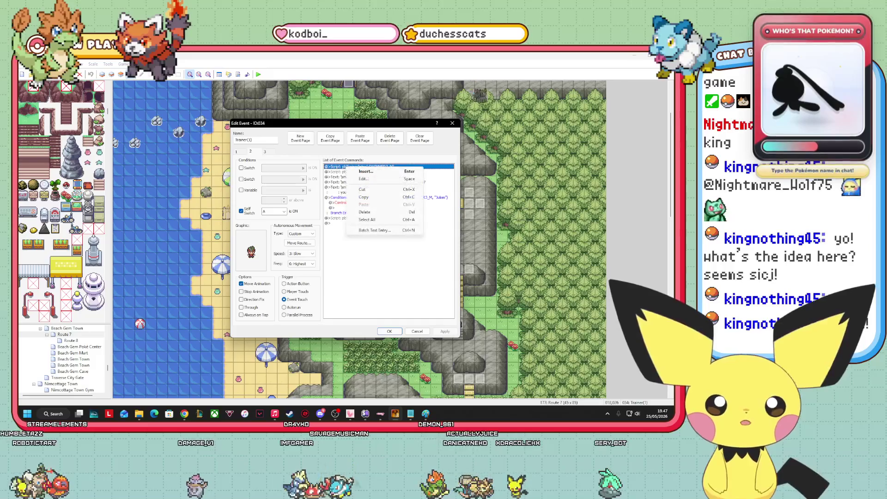
pyautogui.click(397, 174)
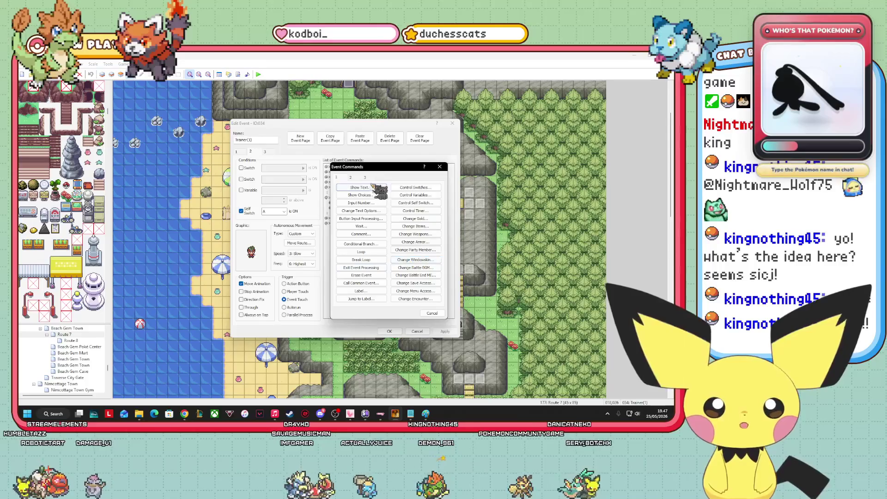
pyautogui.click(350, 178)
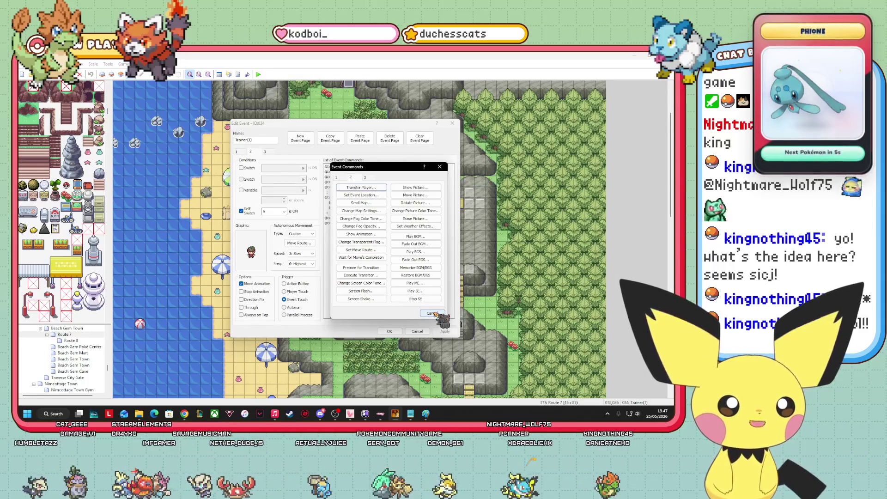
pyautogui.click(431, 314)
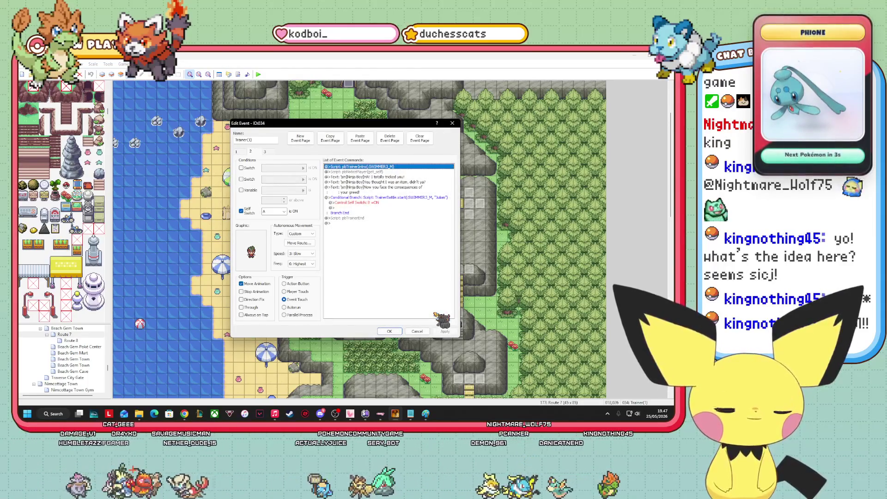
pyautogui.click(299, 244)
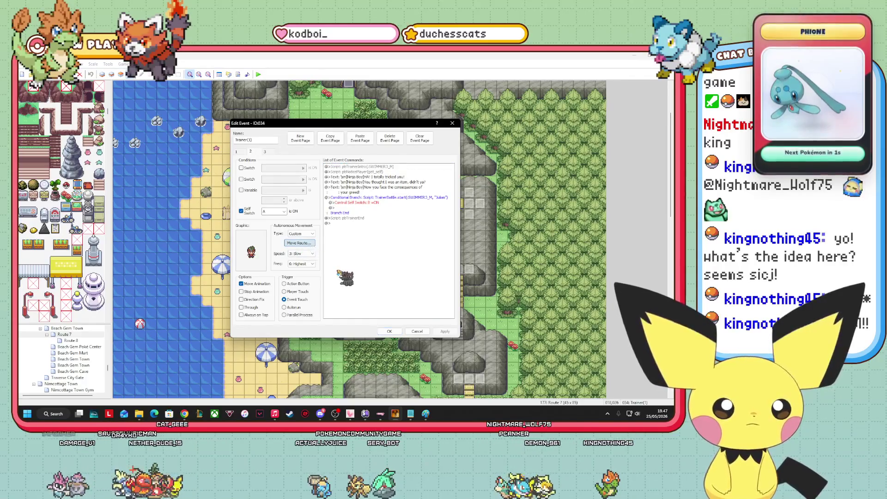
pyautogui.click(264, 182)
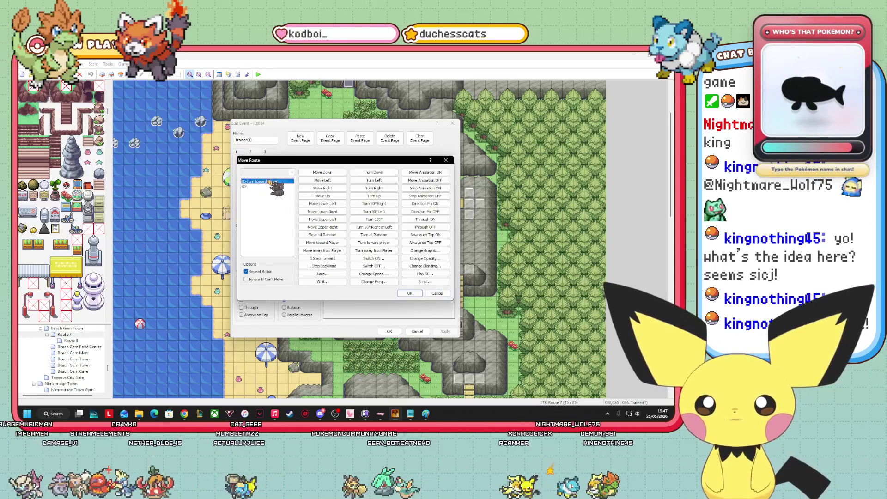
# Delete the Turn toward Player step from page 2's move route.
pyautogui.rightClick(268, 182)
pyautogui.click(299, 219)
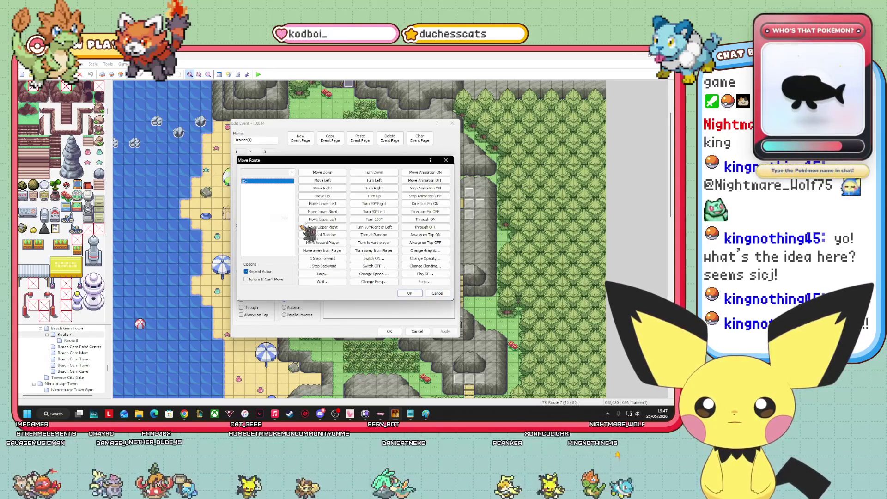
pyautogui.click(418, 294)
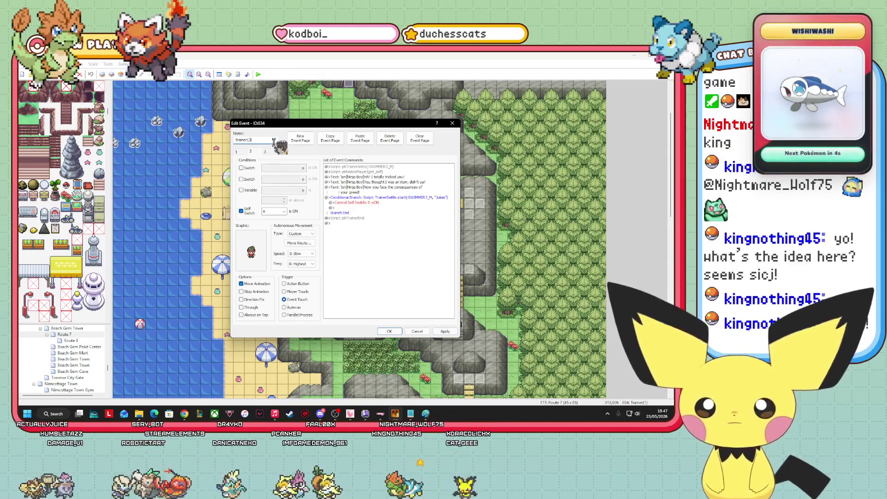
# Review the event pages, set page 2's trigger to Autorun, and apply and close.
pyautogui.click(238, 152)
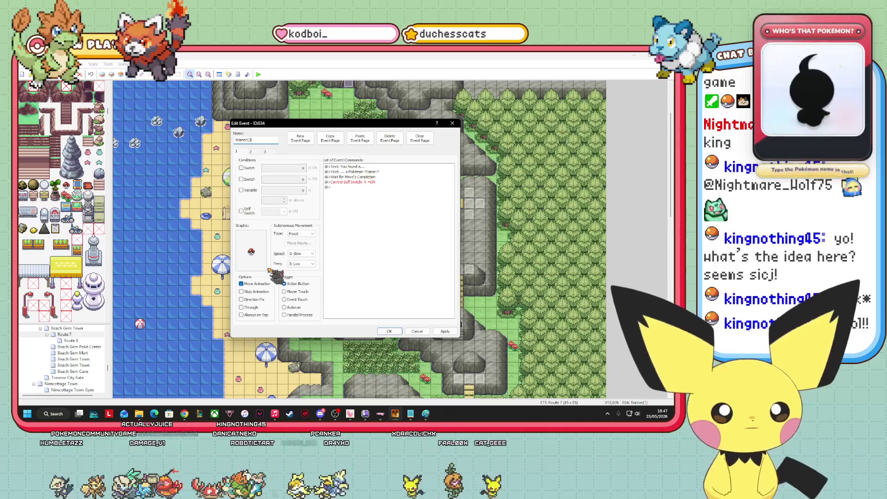
pyautogui.click(251, 151)
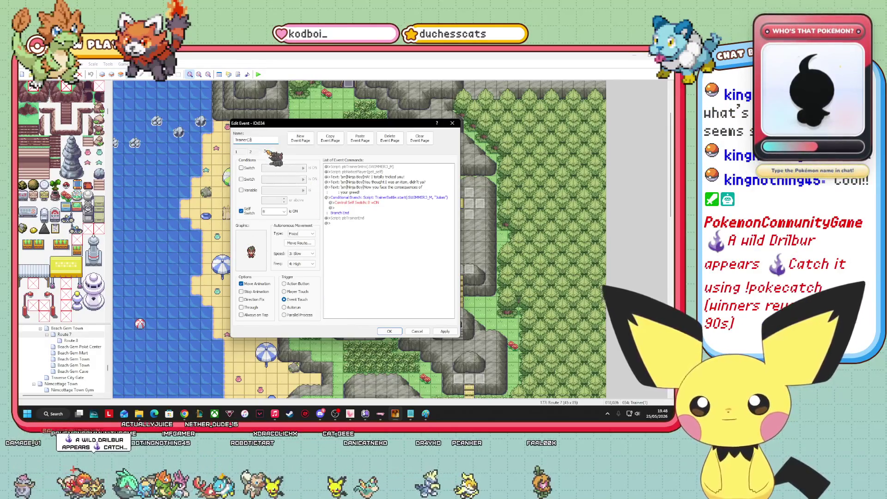
pyautogui.click(266, 152)
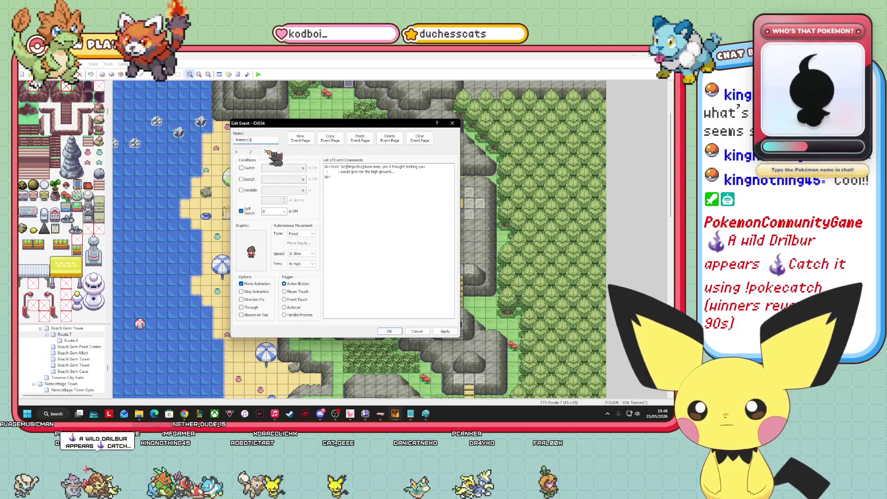
pyautogui.click(251, 152)
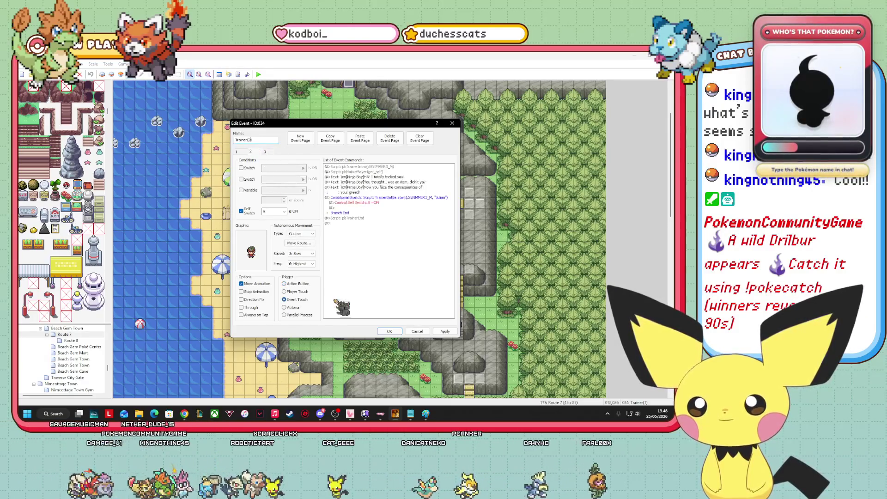
pyautogui.click(291, 307)
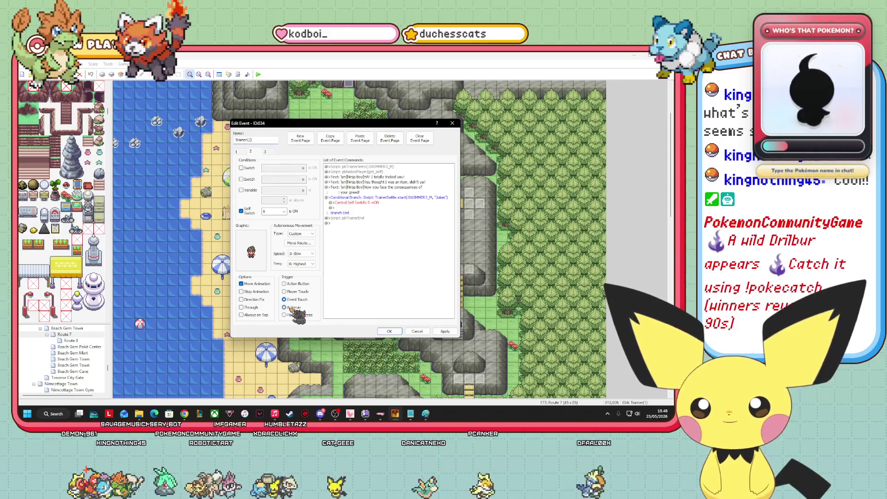
pyautogui.click(445, 331)
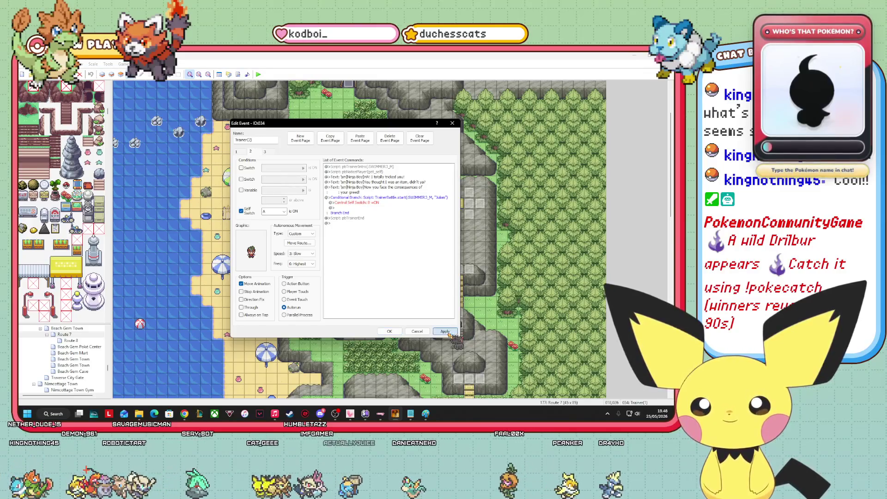
pyautogui.click(382, 332)
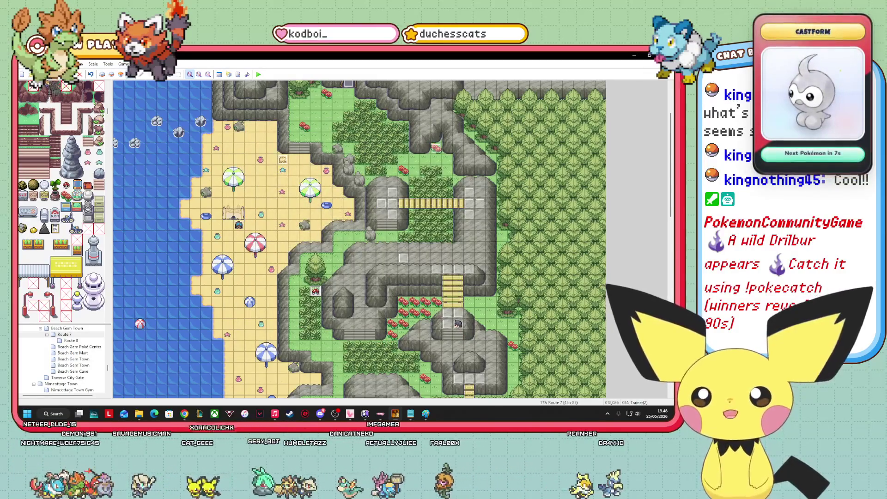
# Drag the character onto the beach by the parasols, then playtest with F12 and continue.
pyautogui.moveTo(258, 134); pyautogui.dragTo(317, 95)
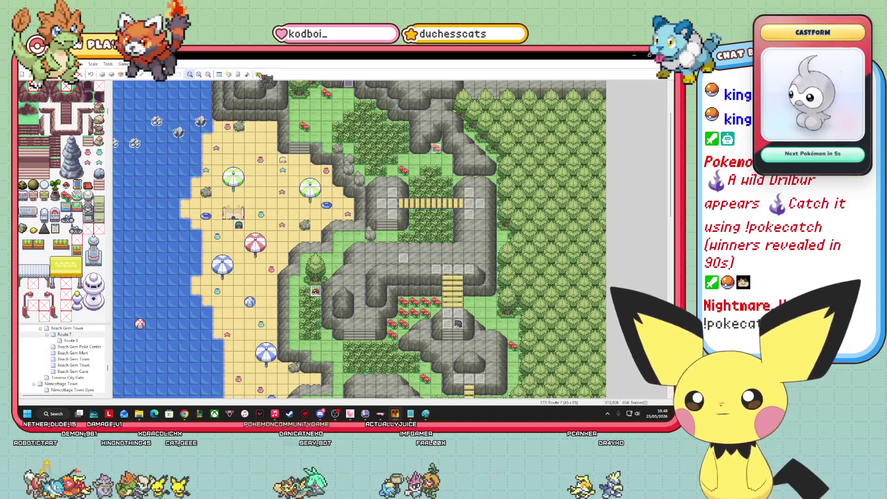
pyautogui.moveTo(265, 79); pyautogui.dragTo(331, 213)
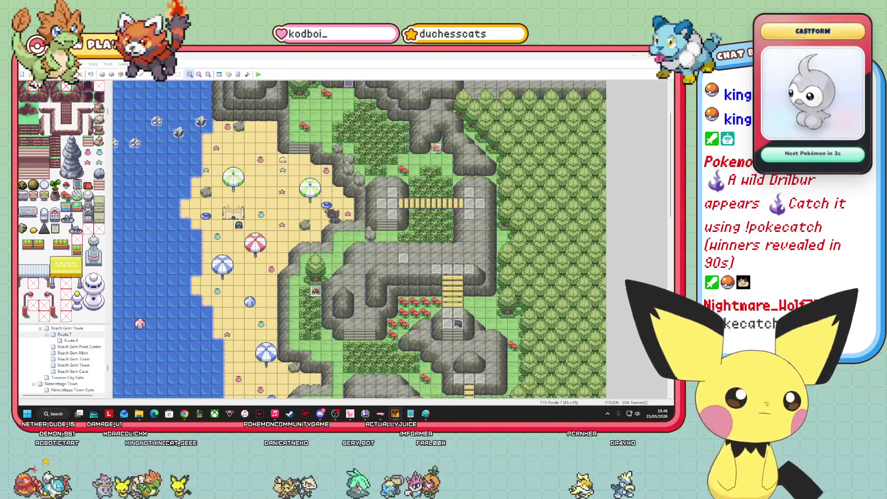
pyautogui.press('F12')
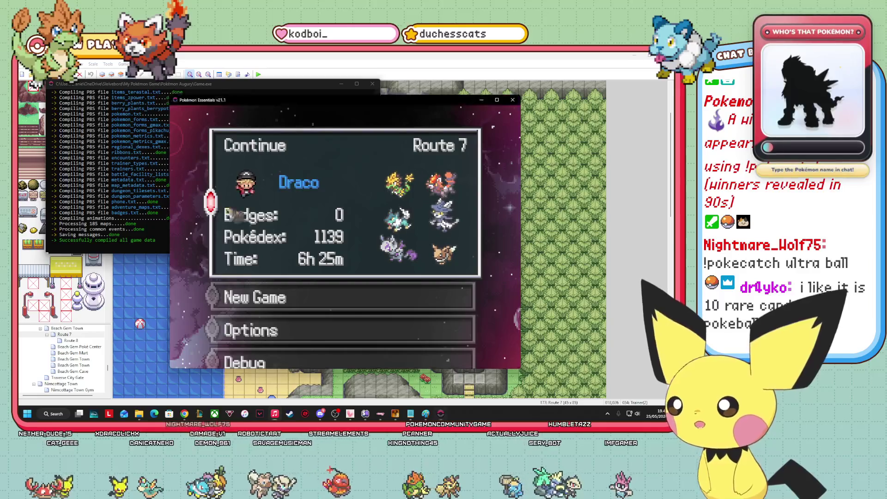
pyautogui.press('Return')
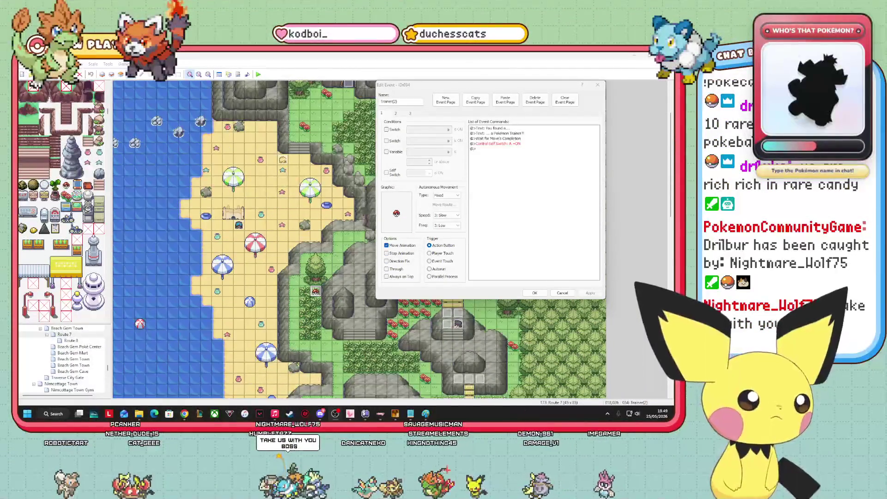
# Confirm the Trainer(2) event settings with OK, then relocate a character sprite on the Route 7 map.
pyautogui.moveTo(487, 86)
pyautogui.mouseDown()
pyautogui.moveTo(409, 131)
pyautogui.moveTo(362, 132)
pyautogui.moveTo(378, 150)
pyautogui.moveTo(367, 139)
pyautogui.mouseUp()
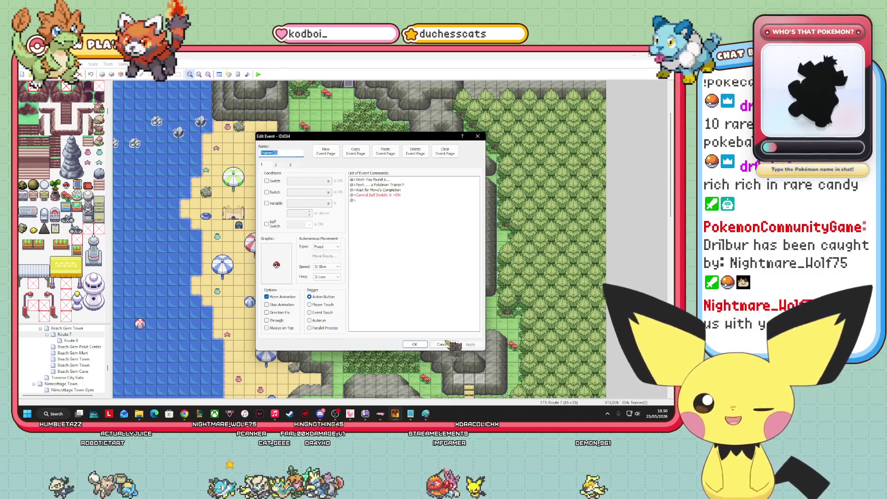
pyautogui.click(416, 345)
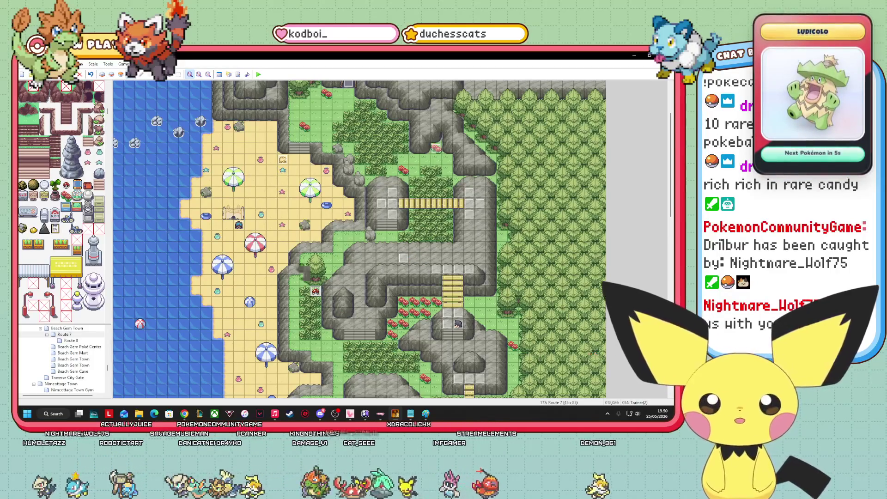
pyautogui.moveTo(284, 169)
pyautogui.mouseDown()
pyautogui.moveTo(368, 320)
pyautogui.moveTo(363, 339)
pyautogui.mouseUp()
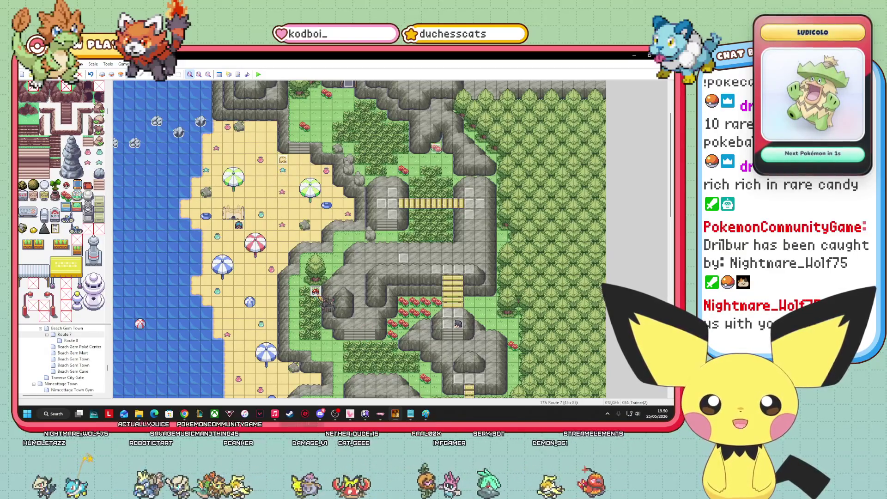